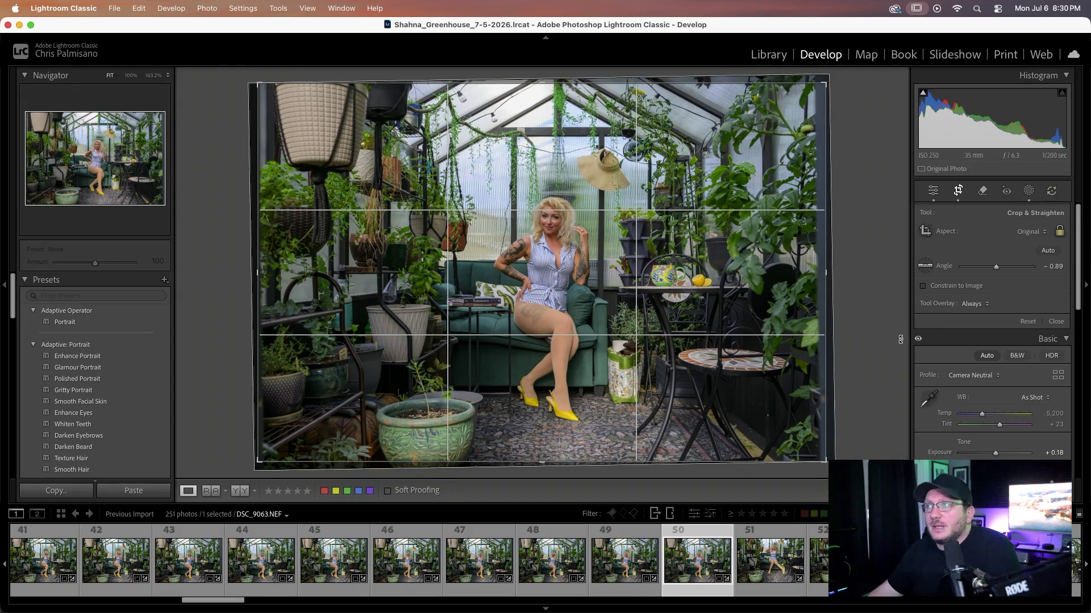
# - Undo a stray crop on DSC_9064 and level it to -2.22, then open photo 52
pyautogui.click(770, 561)
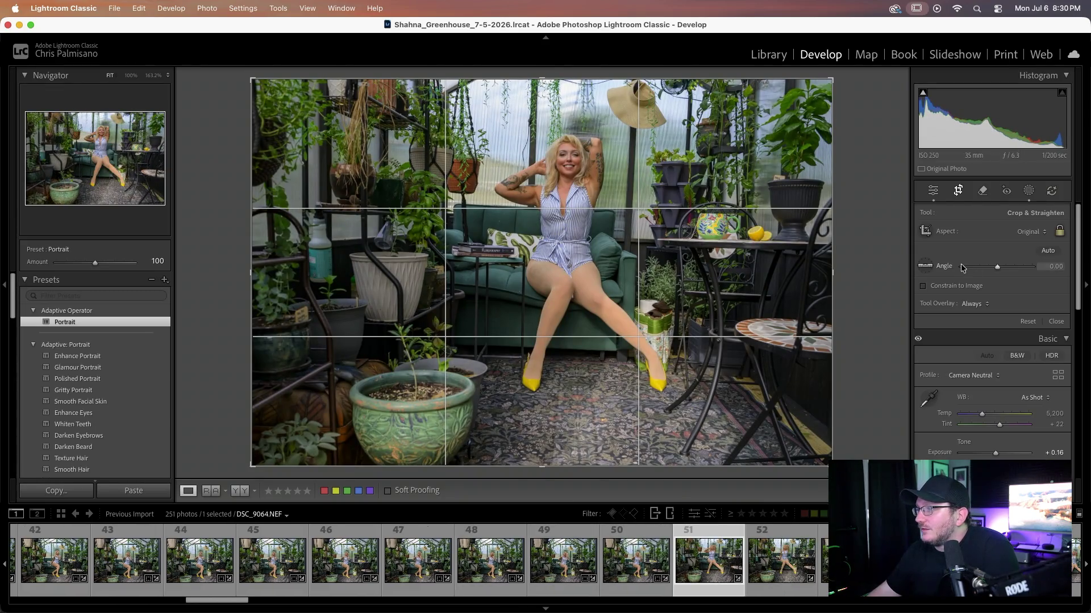
pyautogui.click(454, 344)
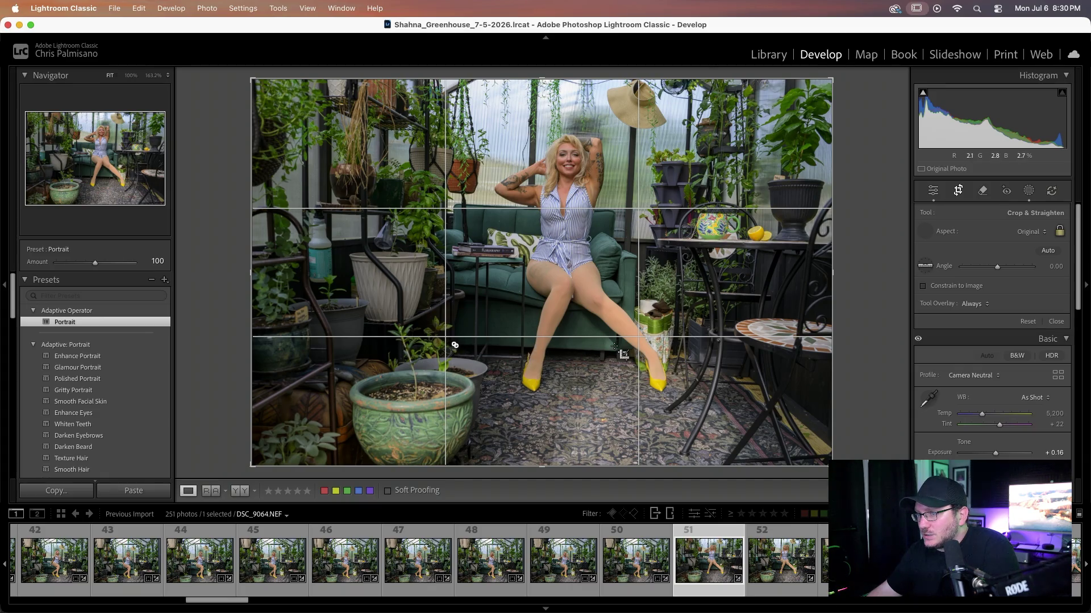
pyautogui.moveTo(612, 352); pyautogui.dragTo(613, 346)
pyautogui.press('super+z')
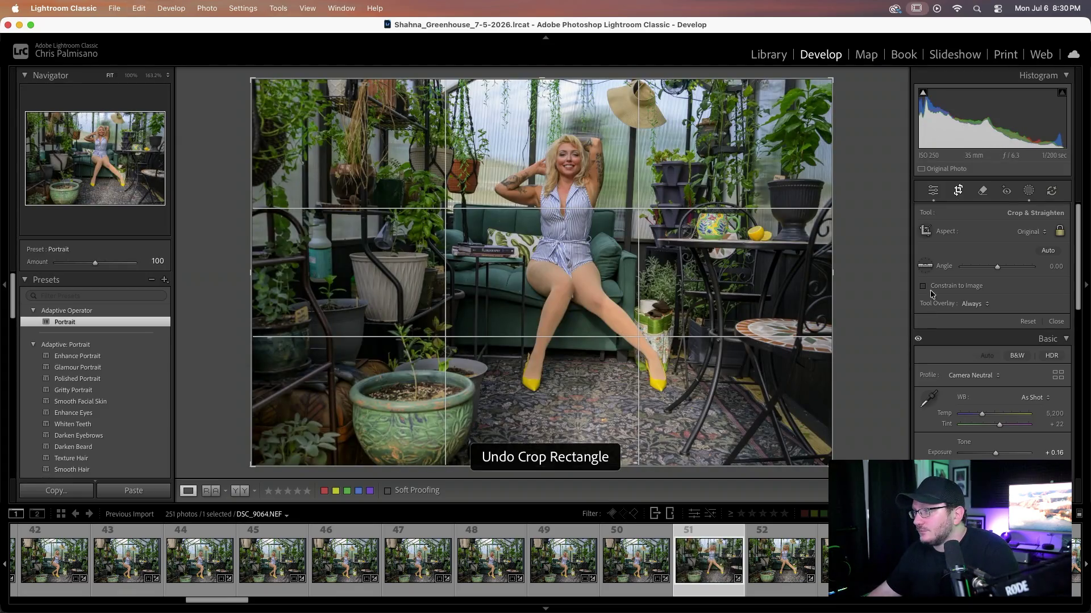
pyautogui.moveTo(452, 343); pyautogui.dragTo(645, 350)
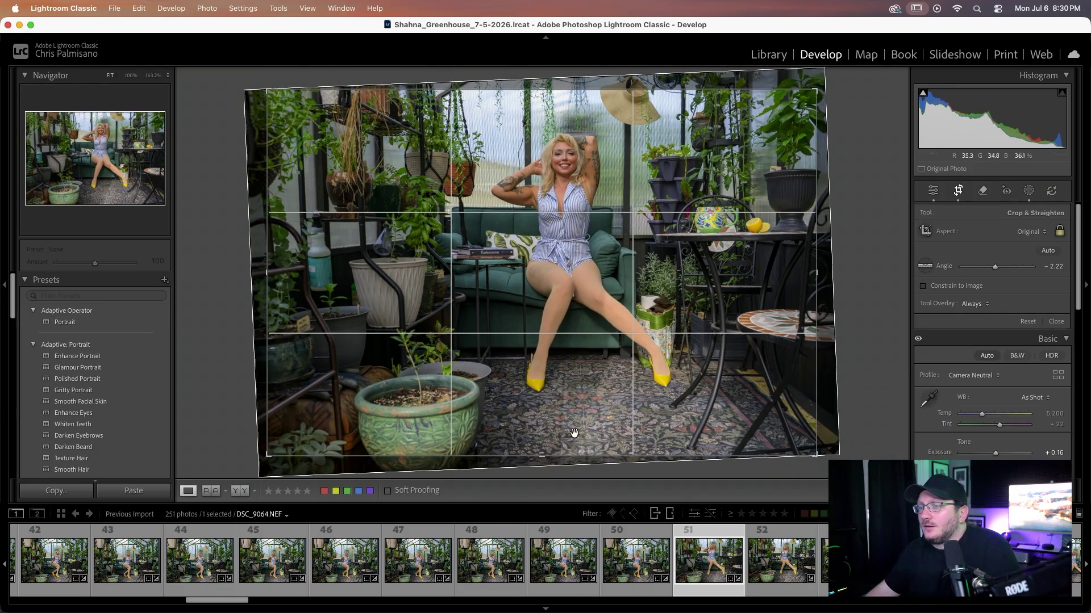
pyautogui.scroll(-2, 500, 552)
pyautogui.scroll(-2, 500, 552)
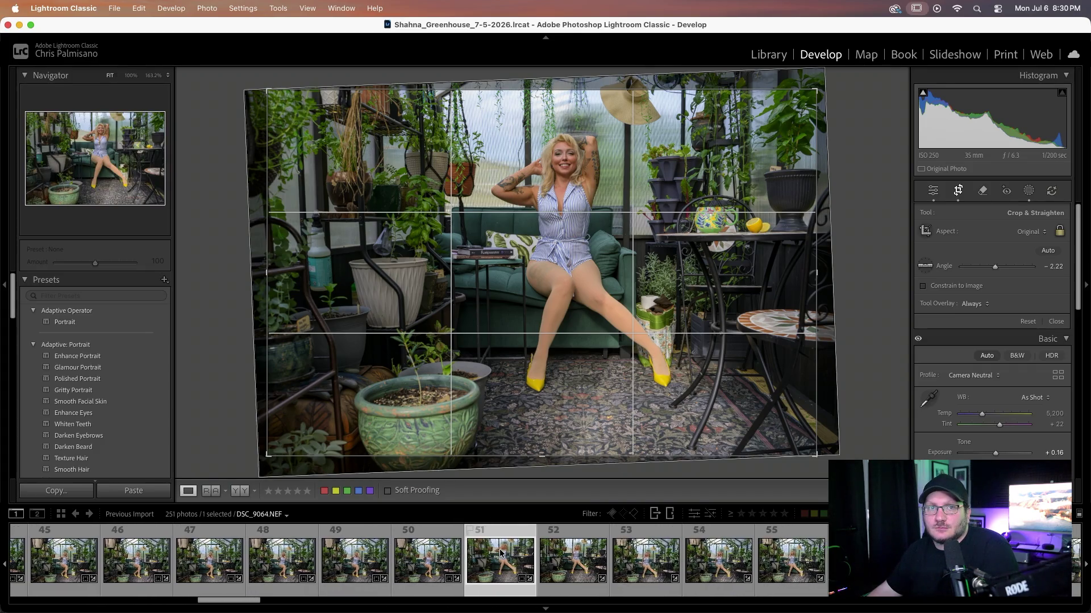
pyautogui.scroll(-1, 500, 552)
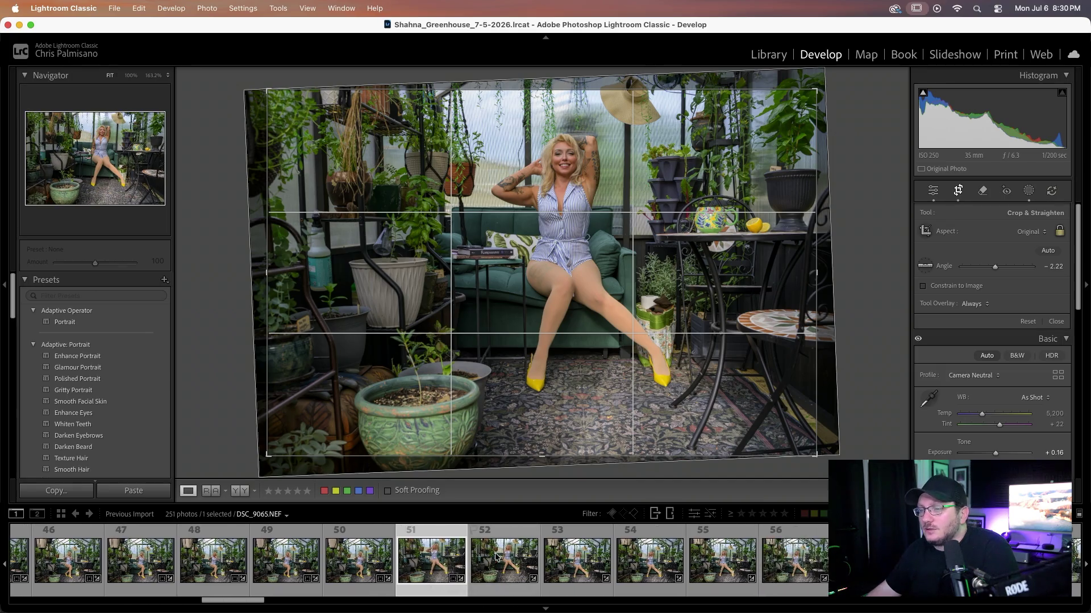
pyautogui.click(498, 561)
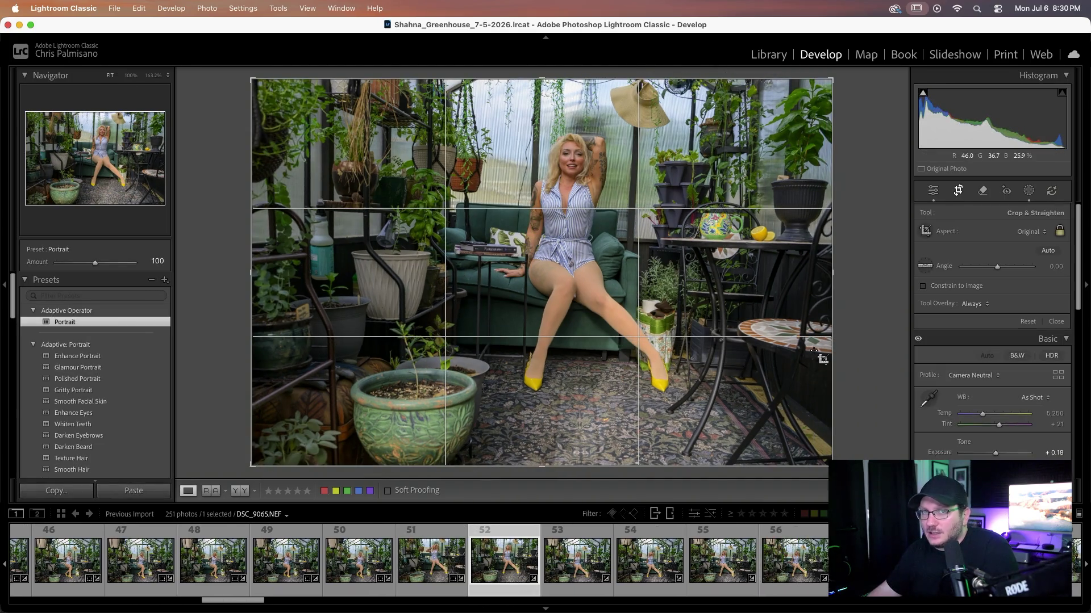
# - Straighten photos 52 and 53 along horizontal lines, redoing the first attempt on 53
pyautogui.click(928, 265)
pyautogui.moveTo(455, 342); pyautogui.dragTo(647, 352)
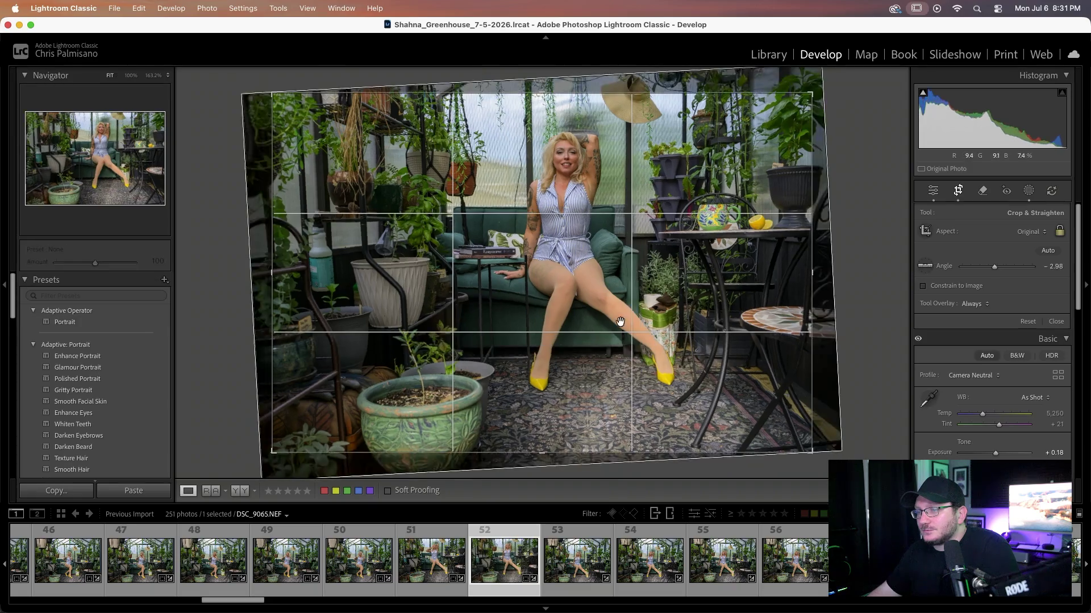
pyautogui.press('Right')
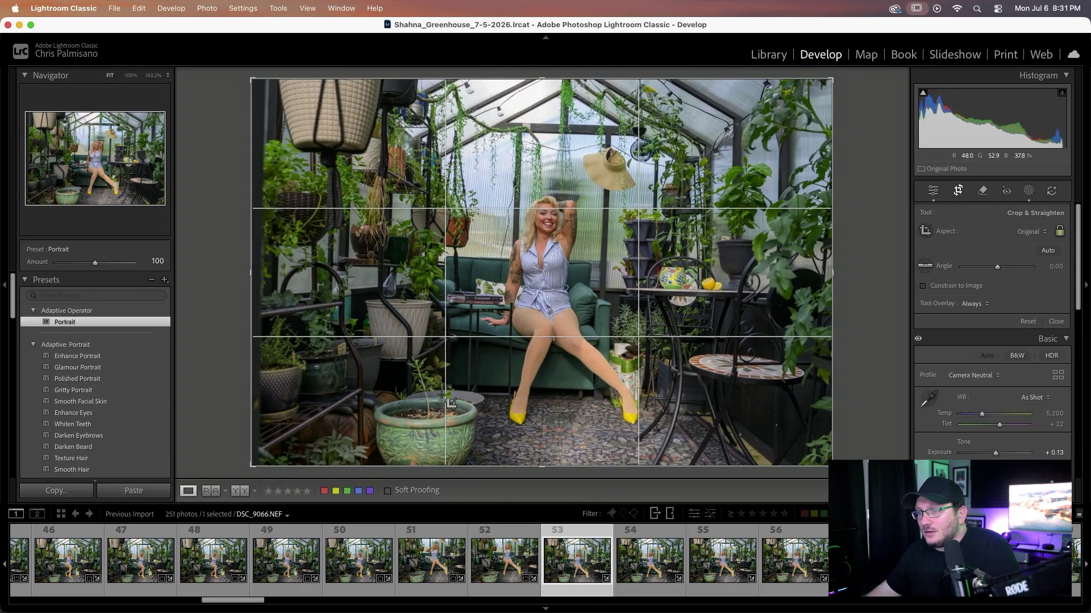
pyautogui.moveTo(447, 382)
pyautogui.mouseDown()
pyautogui.moveTo(640, 382)
pyautogui.moveTo(630, 392)
pyautogui.mouseUp()
pyautogui.press('super+z')
pyautogui.click(924, 265)
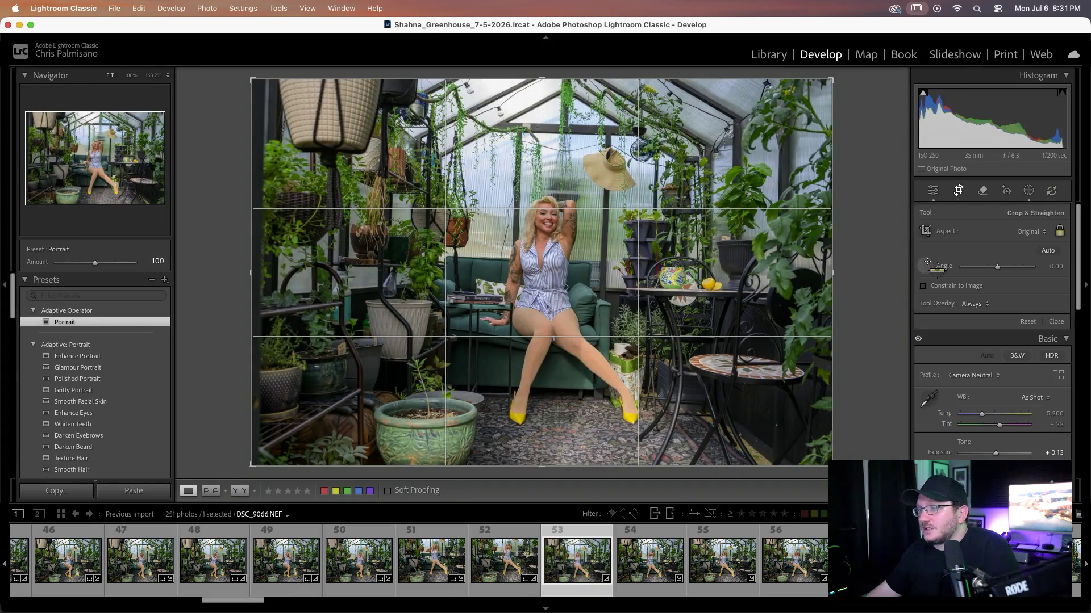
pyautogui.moveTo(448, 386); pyautogui.dragTo(642, 389)
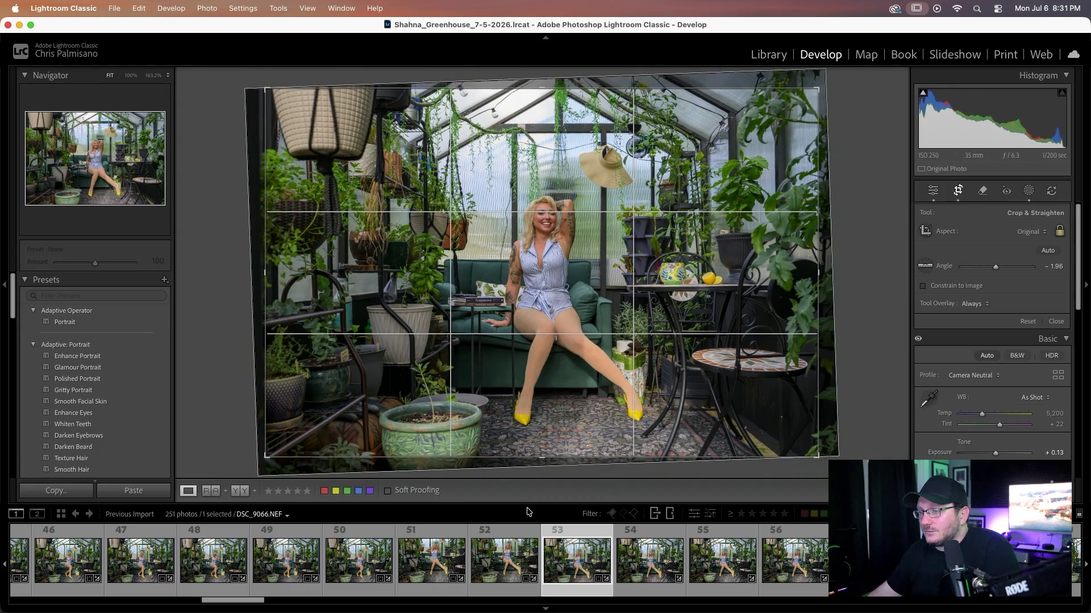
pyautogui.scroll(-5, 473, 568)
# - Level photos 54 and 55 along the greenhouse beam, leaving 55 at -2.33
pyautogui.press('Right')
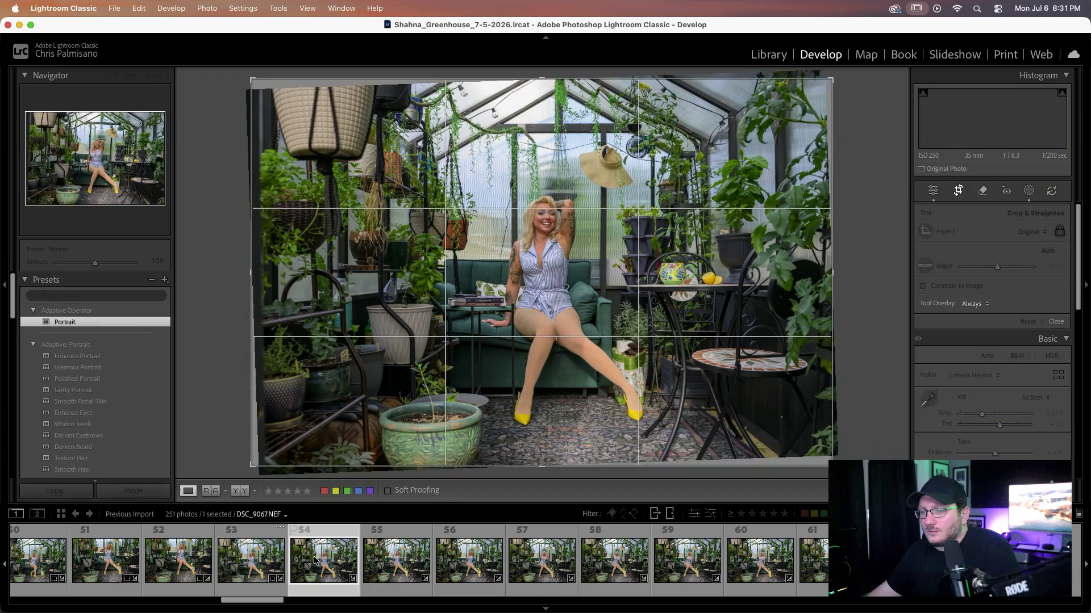
pyautogui.click(925, 267)
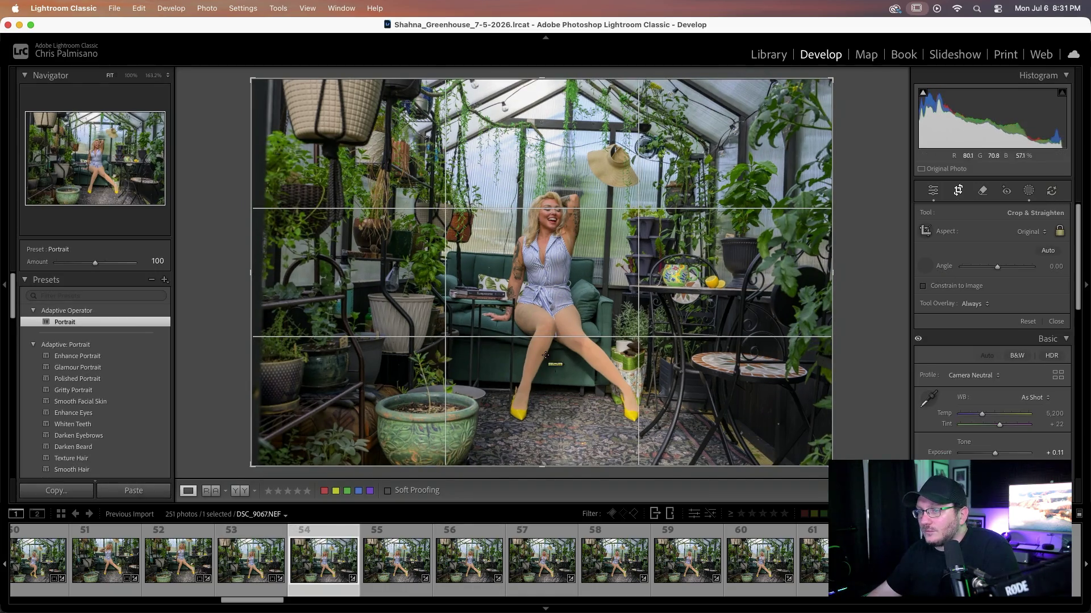
pyautogui.moveTo(500, 124); pyautogui.dragTo(682, 134)
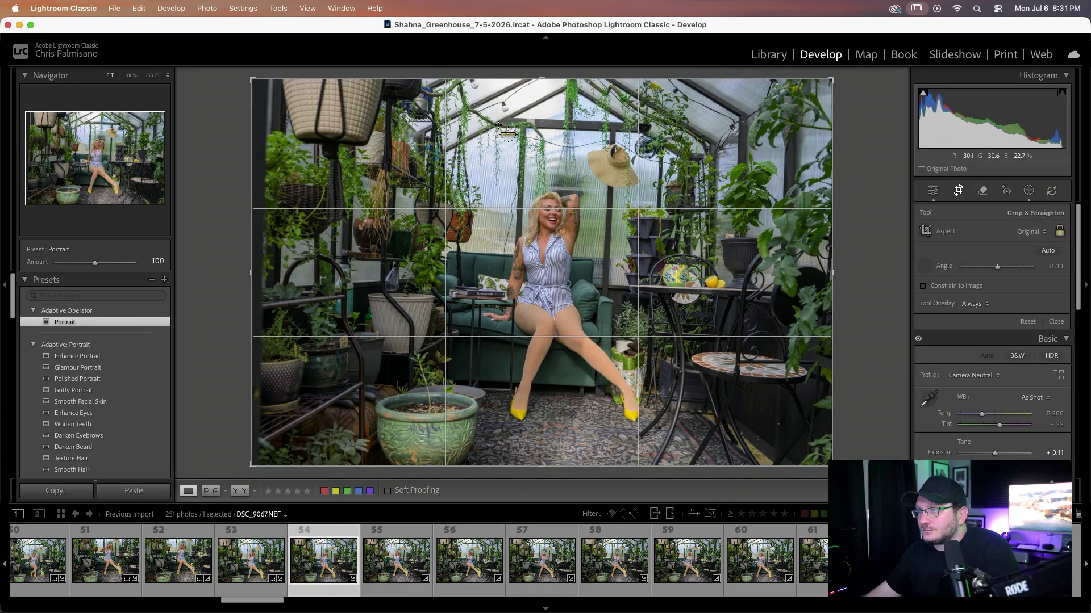
pyautogui.click(376, 583)
pyautogui.click(925, 266)
pyautogui.moveTo(494, 119); pyautogui.dragTo(684, 125)
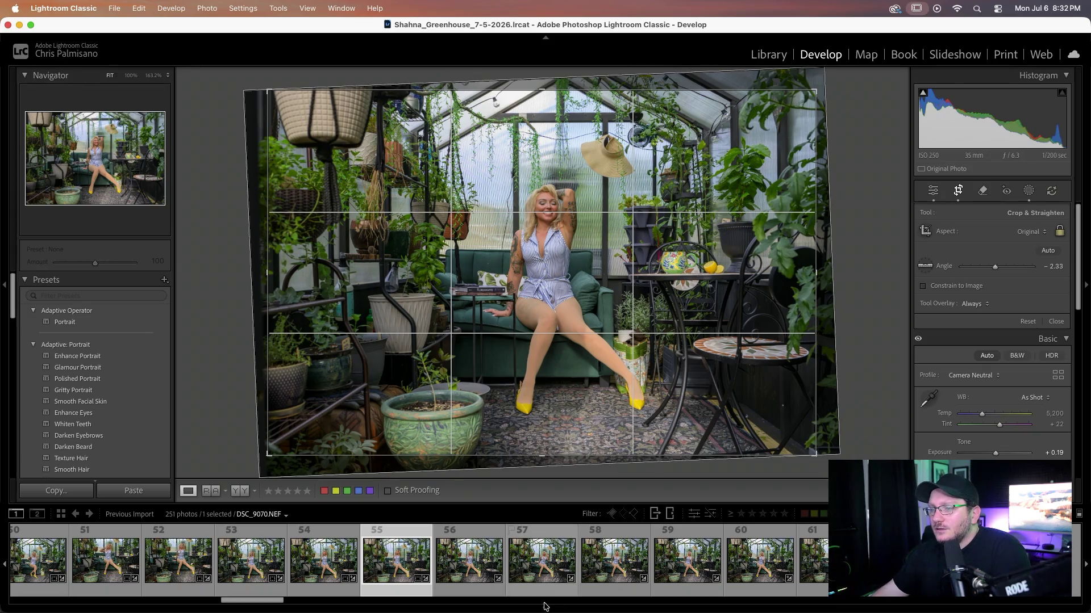
# - Level photo 56 (DSC_9069) to -2.24 along a horizontal line, then open photo 57
pyautogui.press('Right')
pyautogui.click(925, 266)
pyautogui.moveTo(448, 373); pyautogui.dragTo(657, 381)
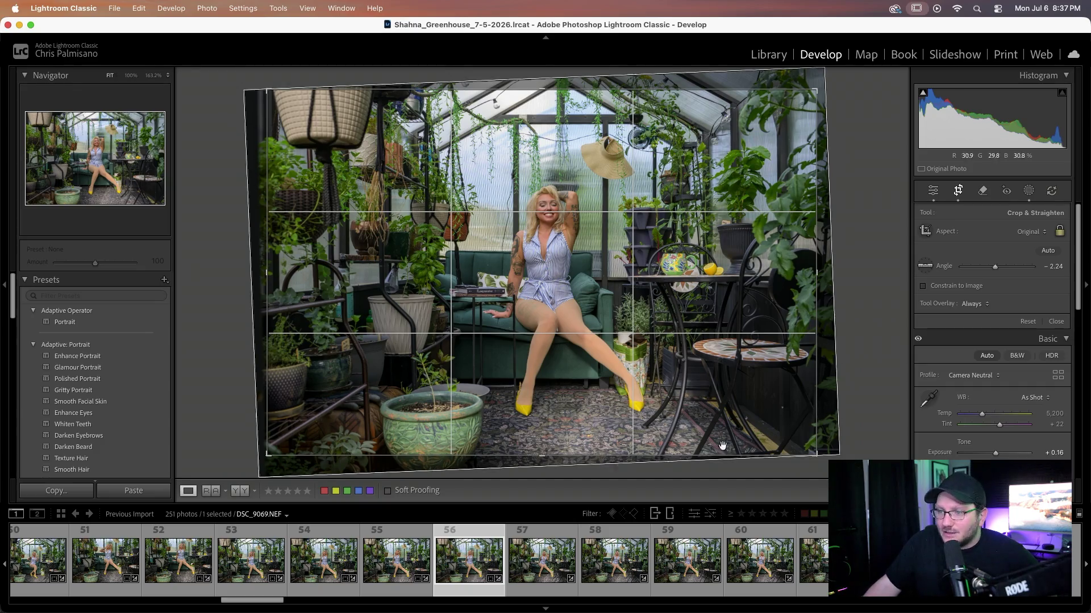
pyautogui.click(541, 561)
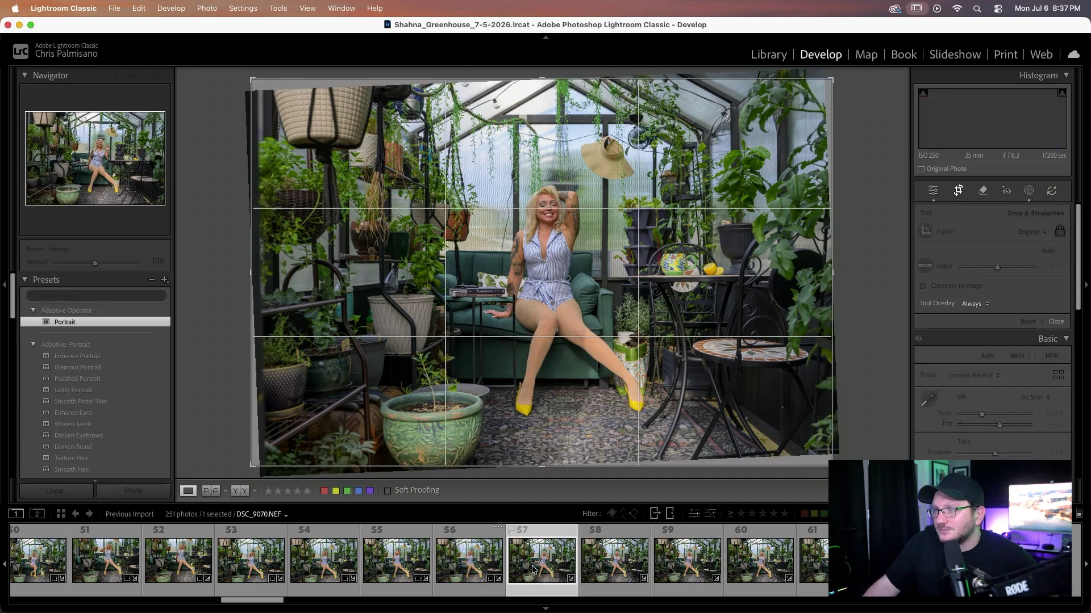
# - Straighten the next two greenhouse photos along the greenhouse frame lines
pyautogui.click(924, 266)
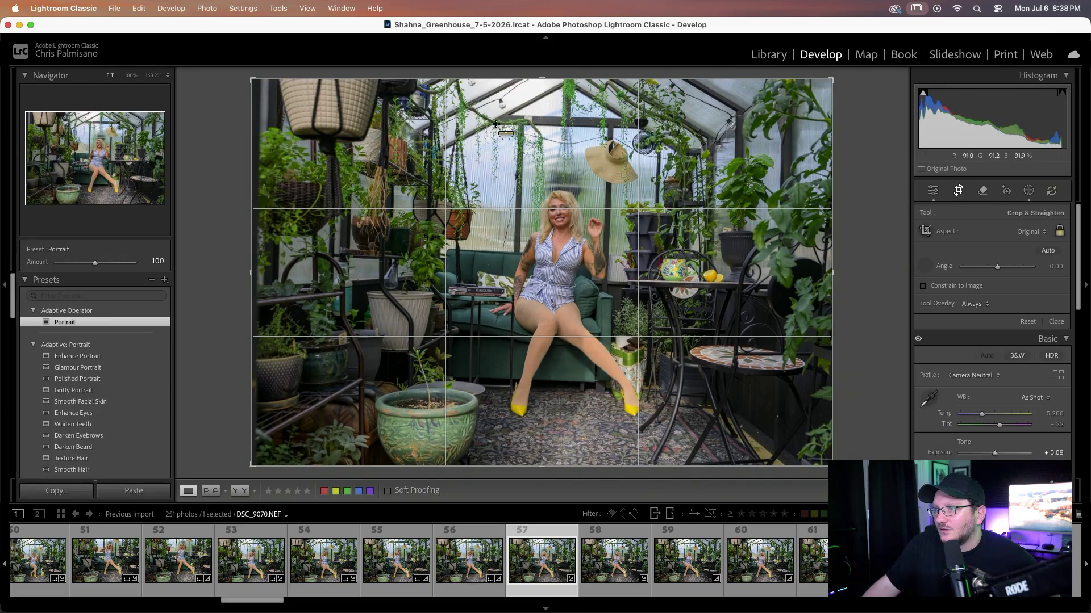
pyautogui.moveTo(494, 123); pyautogui.dragTo(659, 129)
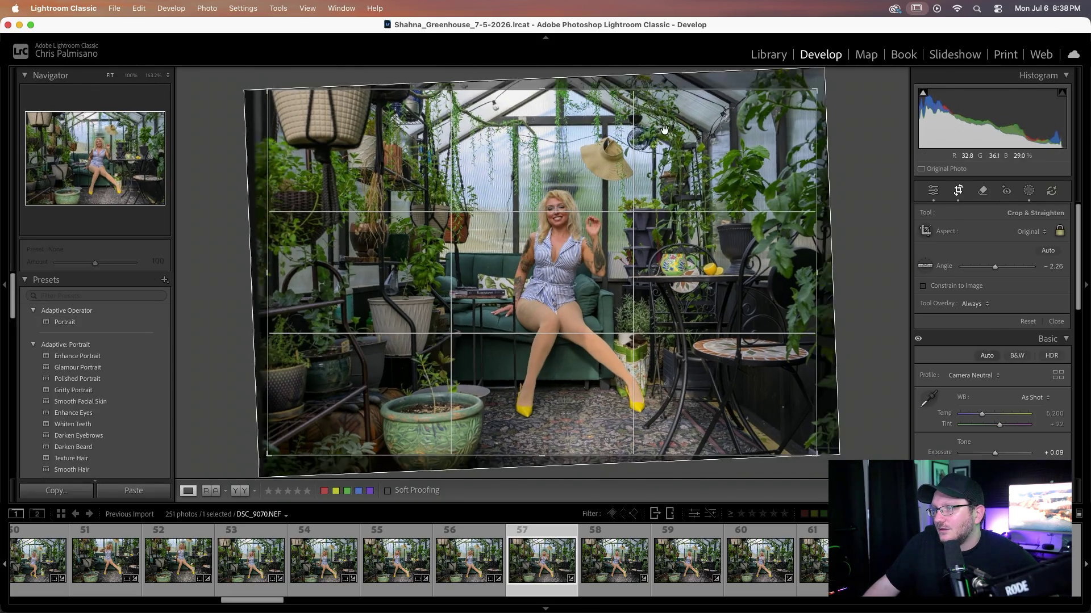
pyautogui.click(613, 563)
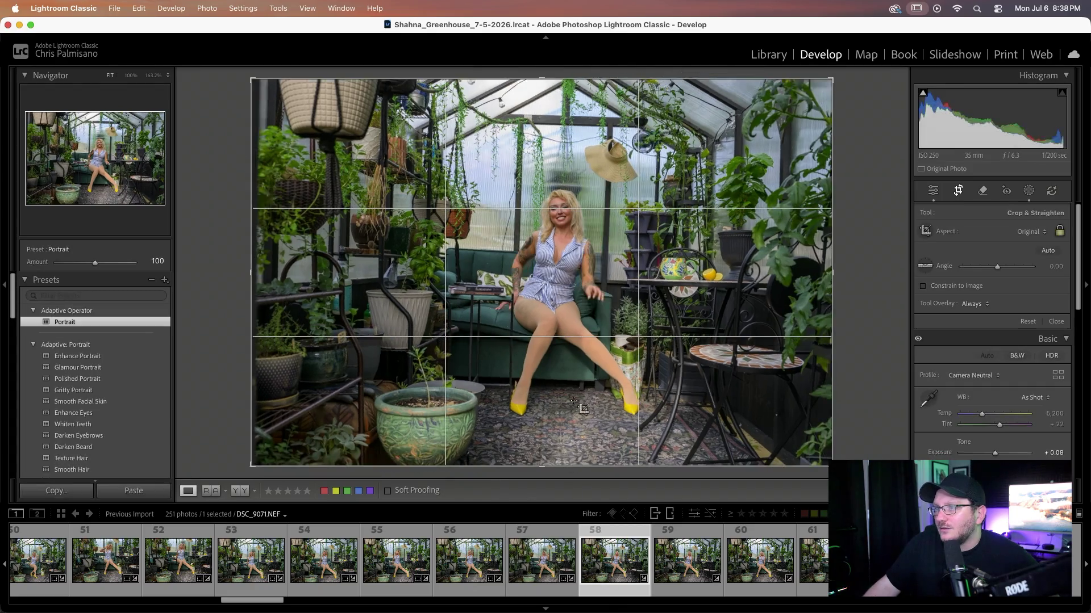
pyautogui.click(925, 265)
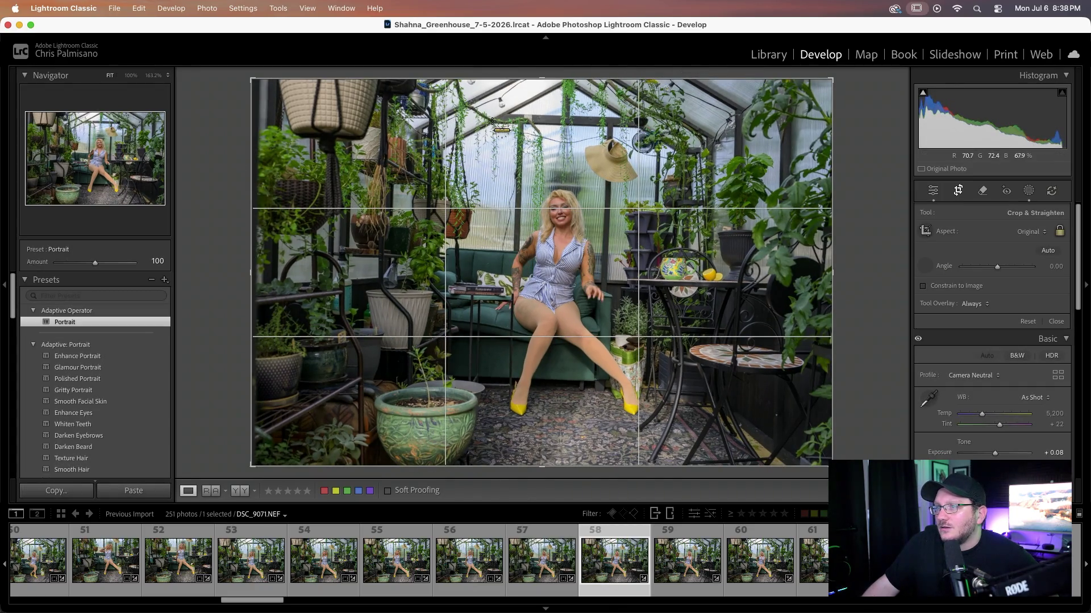
pyautogui.moveTo(506, 122); pyautogui.dragTo(681, 129)
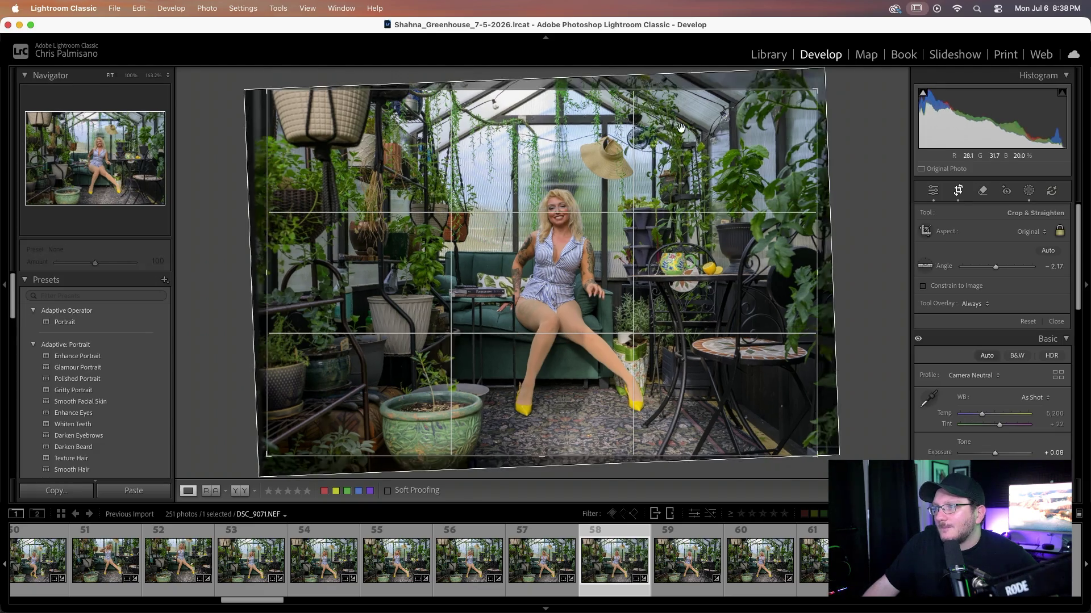
# - Level photo 59 (DSC_9072) to -2.31 along the roof beam, redoing a bad line, then open photo 60
pyautogui.click(677, 565)
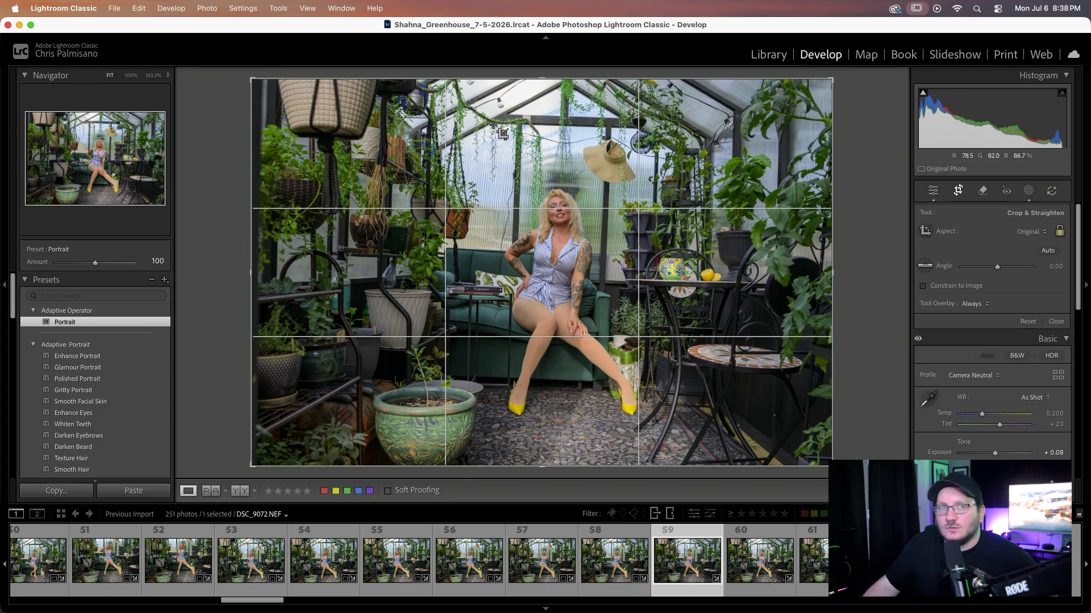
pyautogui.moveTo(491, 124)
pyautogui.mouseDown()
pyautogui.moveTo(625, 131)
pyautogui.moveTo(487, 137)
pyautogui.mouseUp()
pyautogui.press('super+z')
pyautogui.click(924, 266)
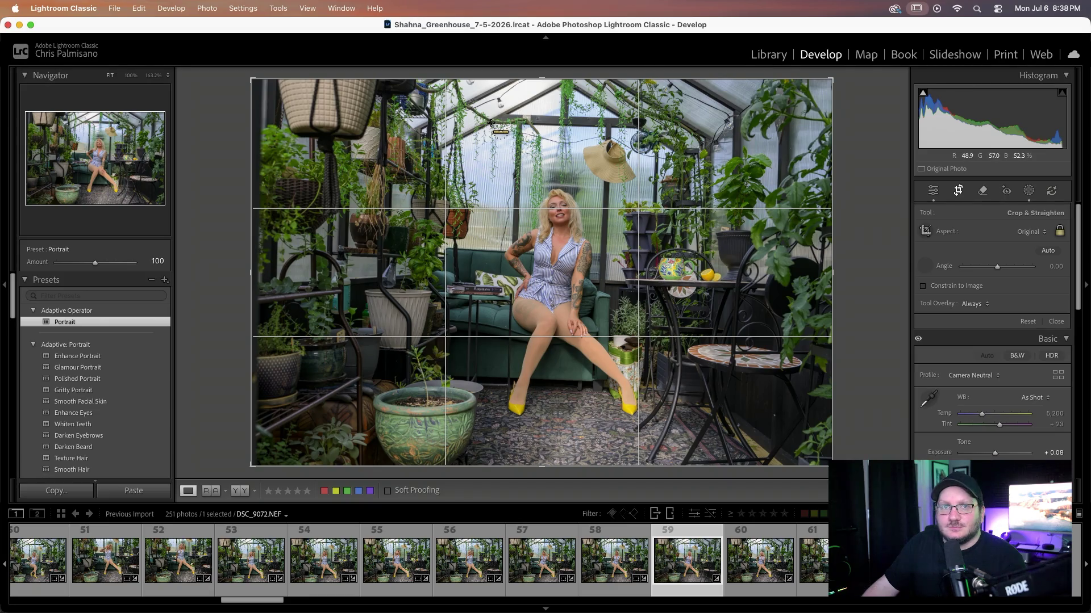
pyautogui.moveTo(490, 123); pyautogui.dragTo(674, 130)
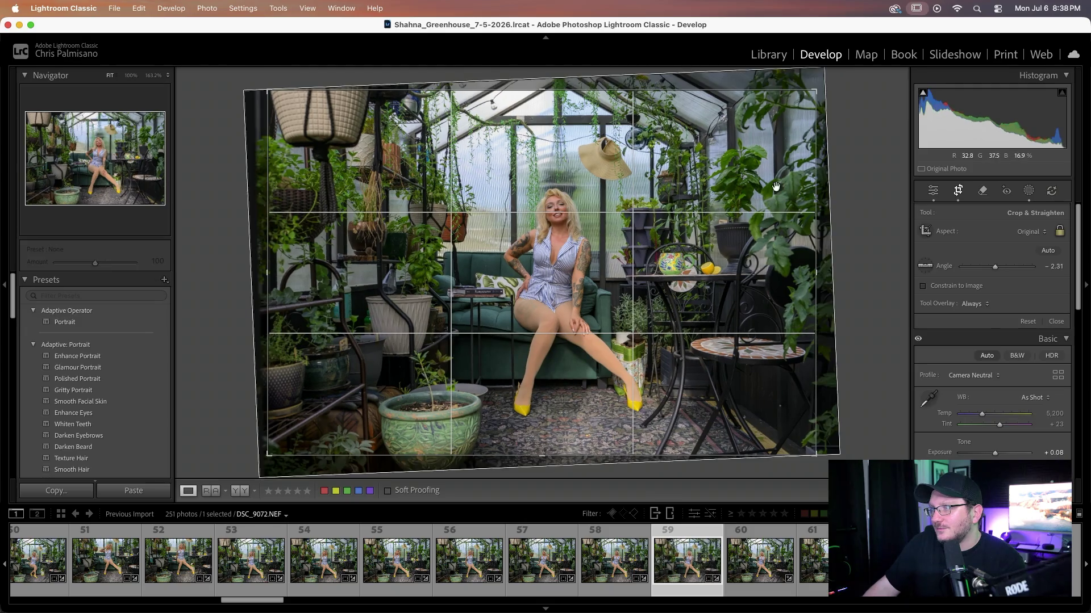
pyautogui.click(759, 558)
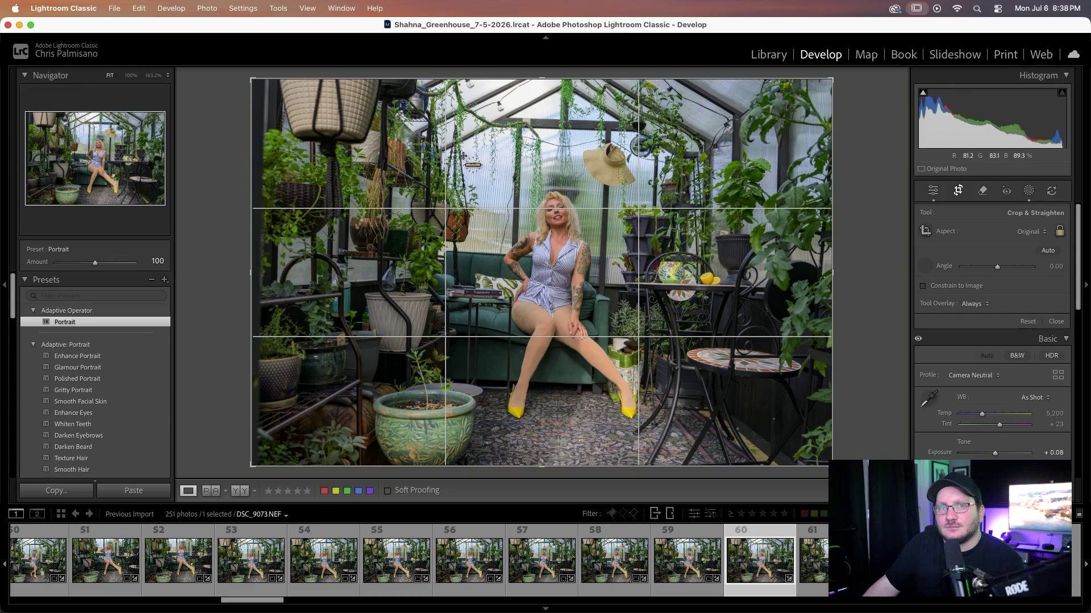
# - Level DSC_9073 to -1.88 along the roof beam
pyautogui.moveTo(488, 126); pyautogui.dragTo(655, 132)
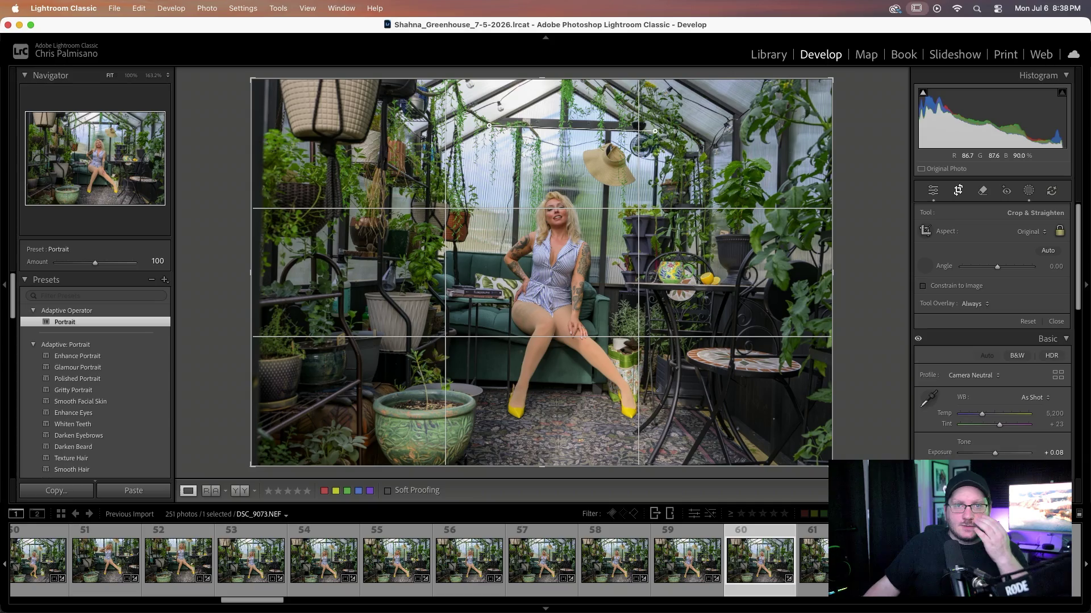
pyautogui.moveTo(655, 131); pyautogui.dragTo(655, 131)
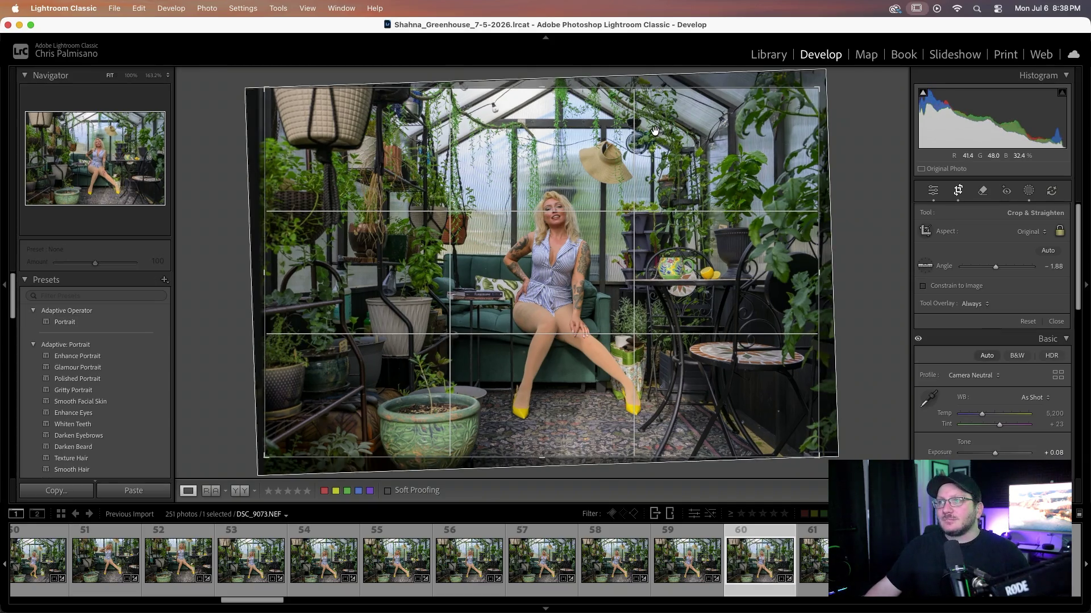
pyautogui.scroll(-1, 431, 573)
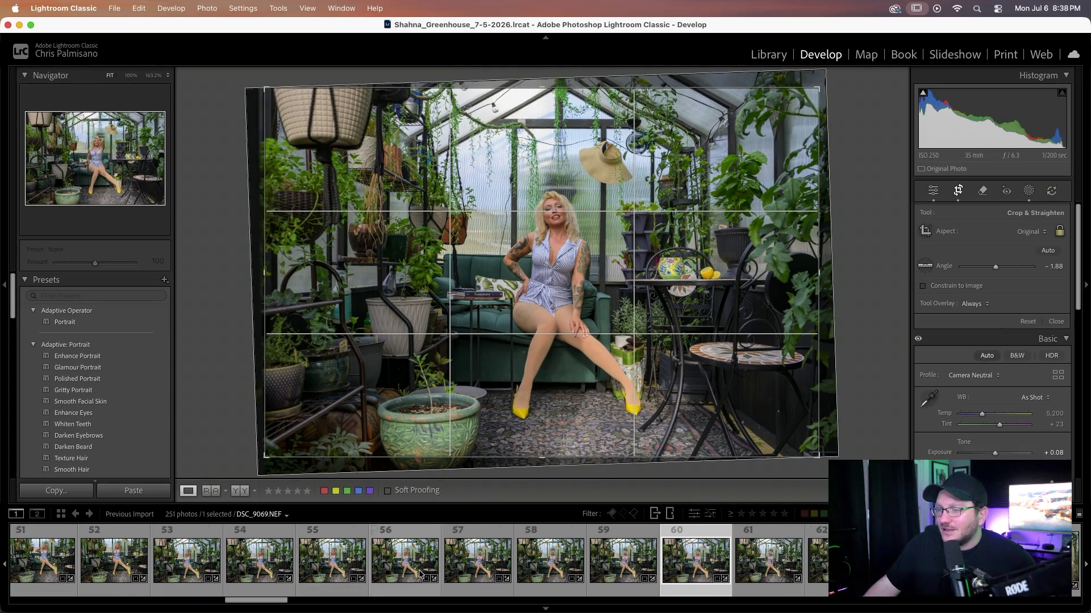
pyautogui.scroll(-2, 455, 572)
pyautogui.scroll(-2, 477, 573)
# - Straighten DSC_9074 along its roof beam, then open DSC_9075
pyautogui.click(493, 568)
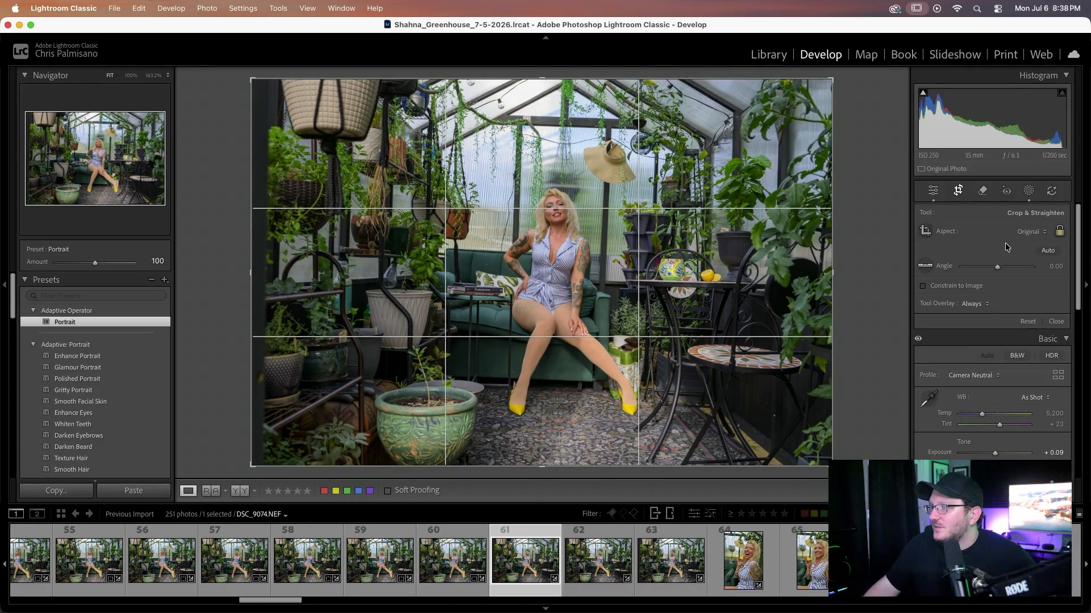
pyautogui.click(925, 266)
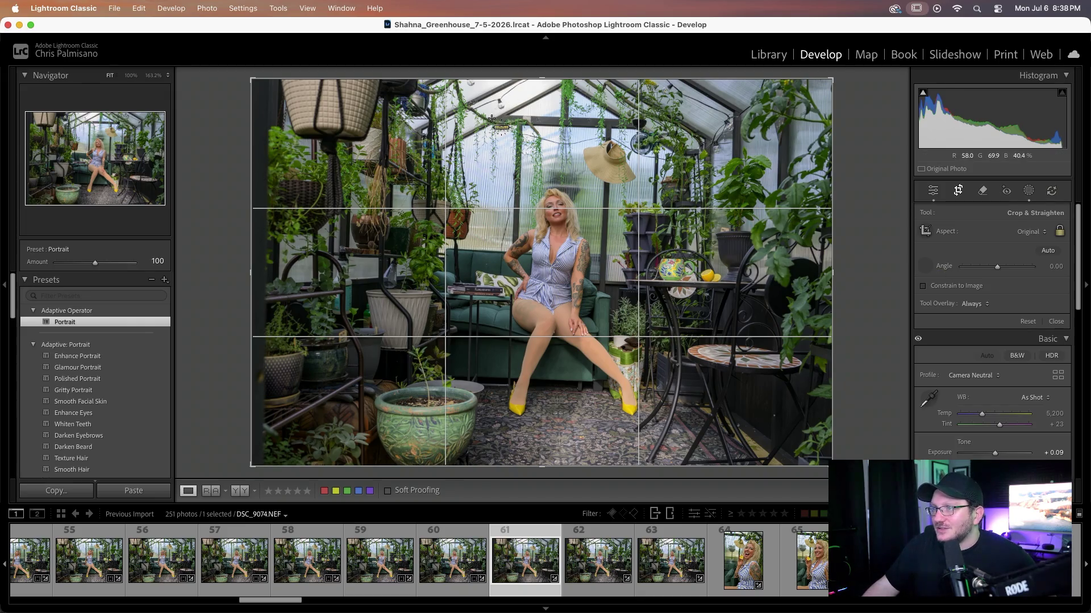
pyautogui.moveTo(492, 122); pyautogui.dragTo(706, 129)
pyautogui.click(630, 578)
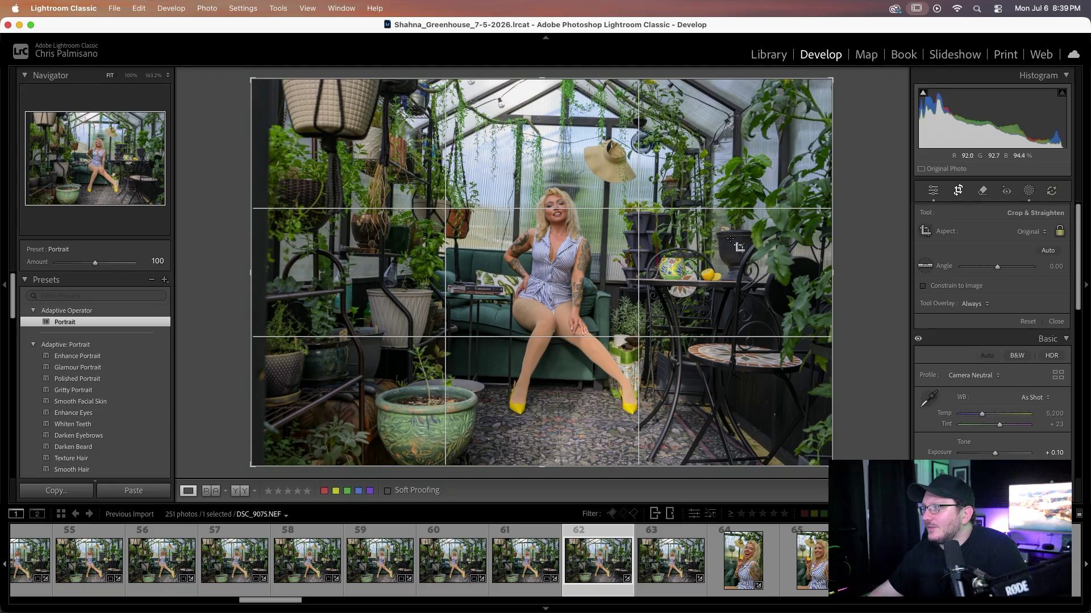
# - Straighten DSC_9075 to -2.73 and DSC_9076 to -2.24 along the roof, then advance to DSC_9077
pyautogui.click(924, 265)
pyautogui.moveTo(492, 122); pyautogui.dragTo(673, 130)
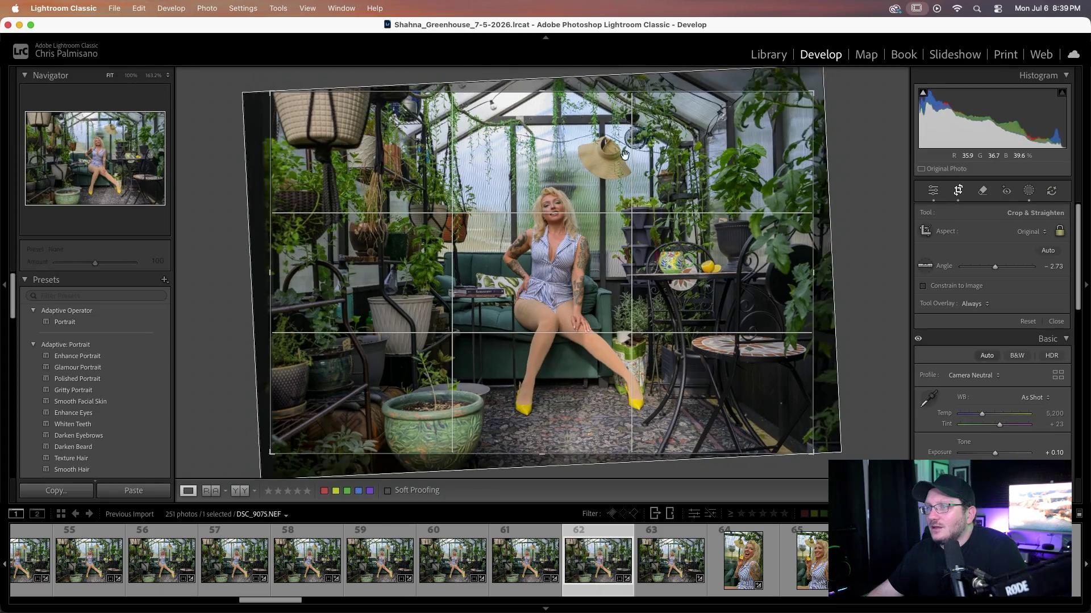
pyautogui.click(660, 576)
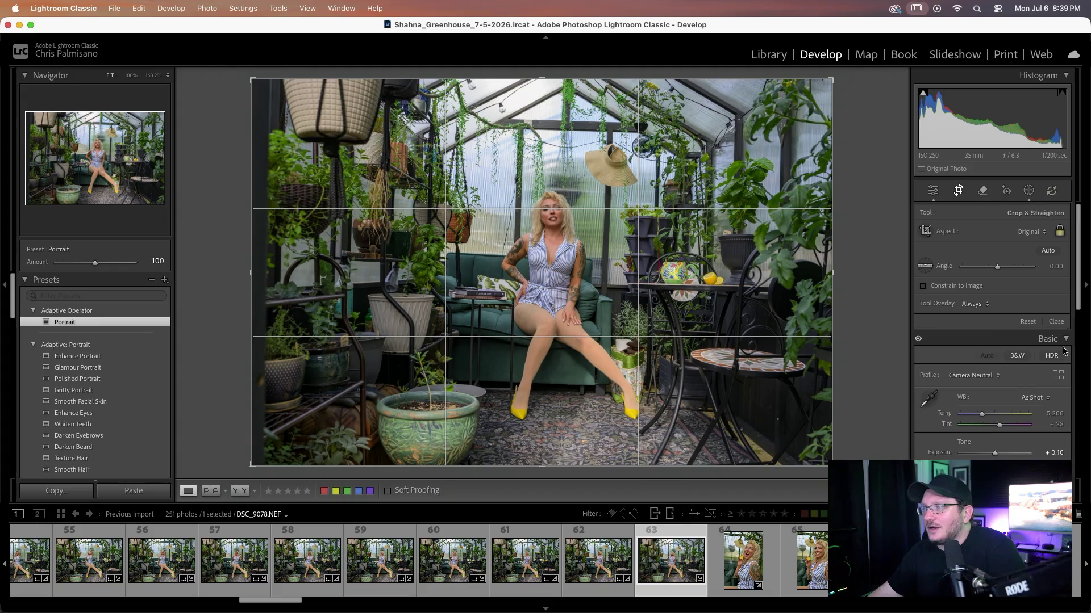
pyautogui.click(925, 266)
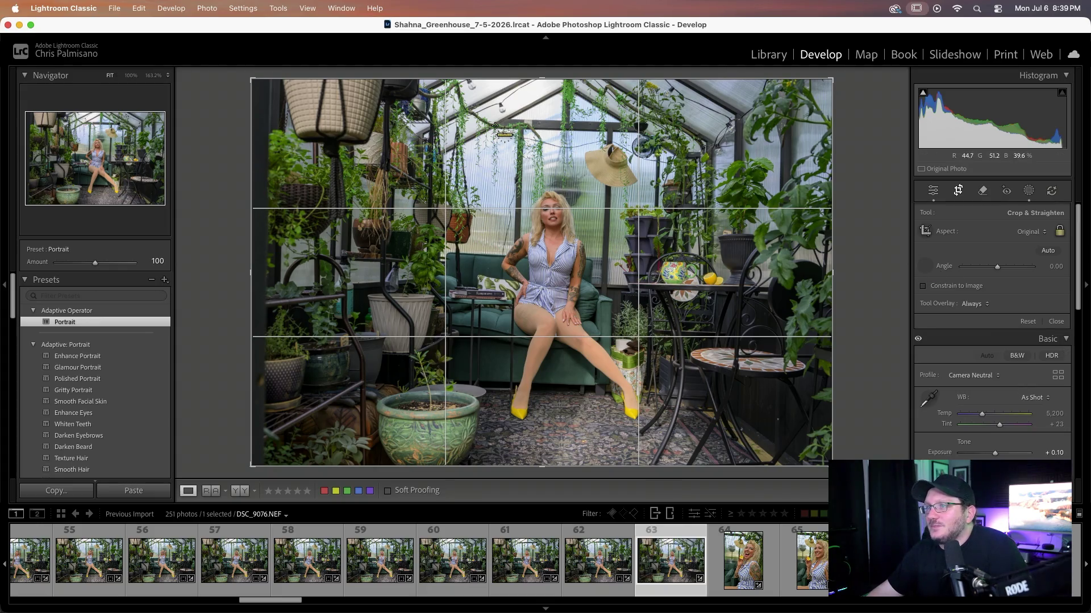
pyautogui.moveTo(489, 127); pyautogui.dragTo(698, 134)
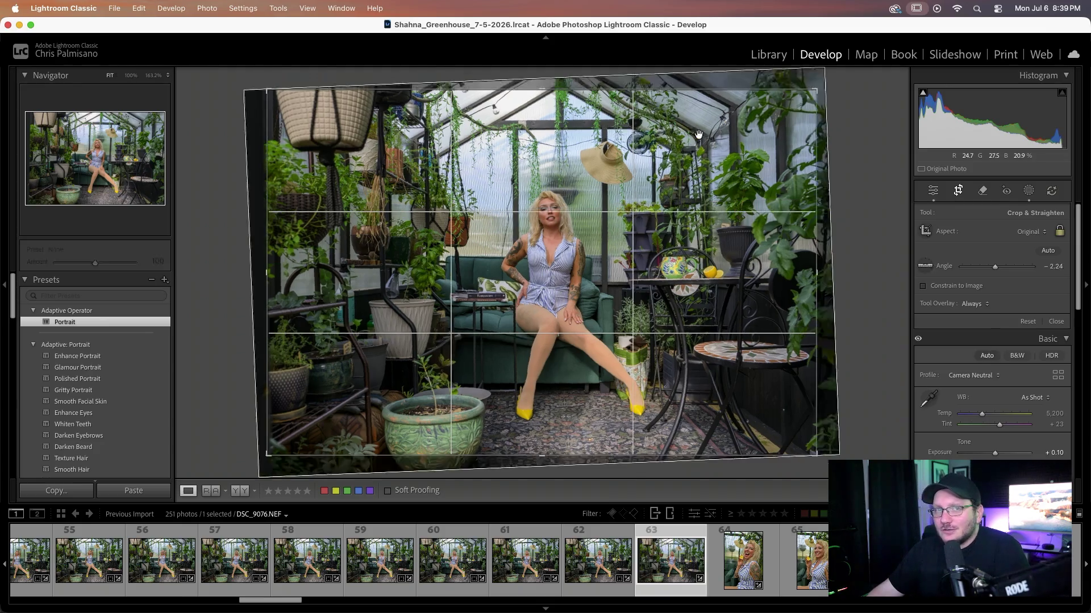
pyautogui.press('Right')
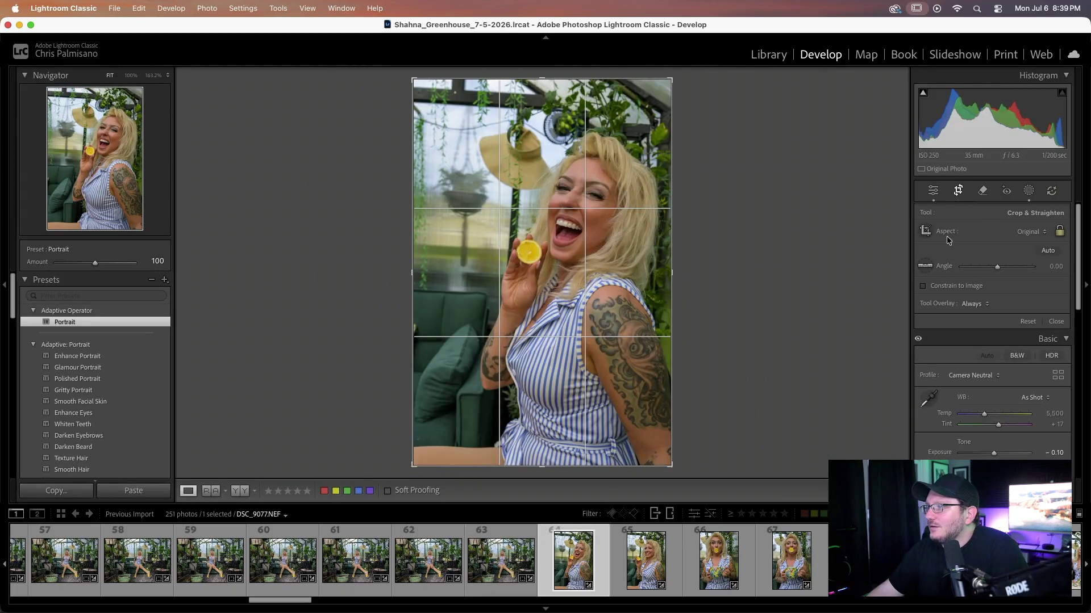
# - Rotate lemon portrait DSC_9077 to -3.49 with a level line across its top edge
pyautogui.click(924, 266)
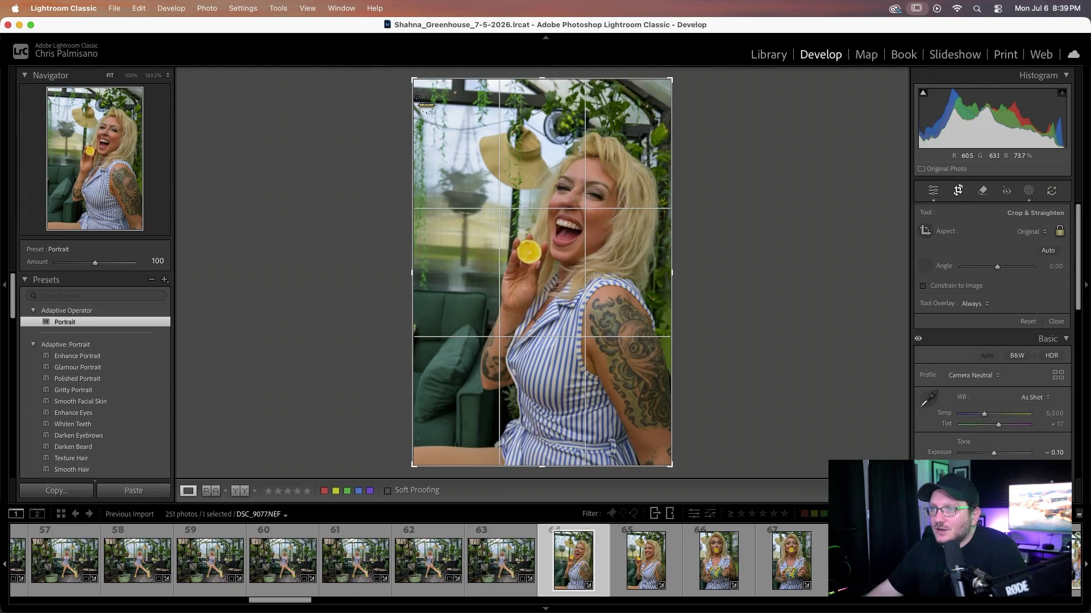
pyautogui.moveTo(411, 99); pyautogui.dragTo(620, 111)
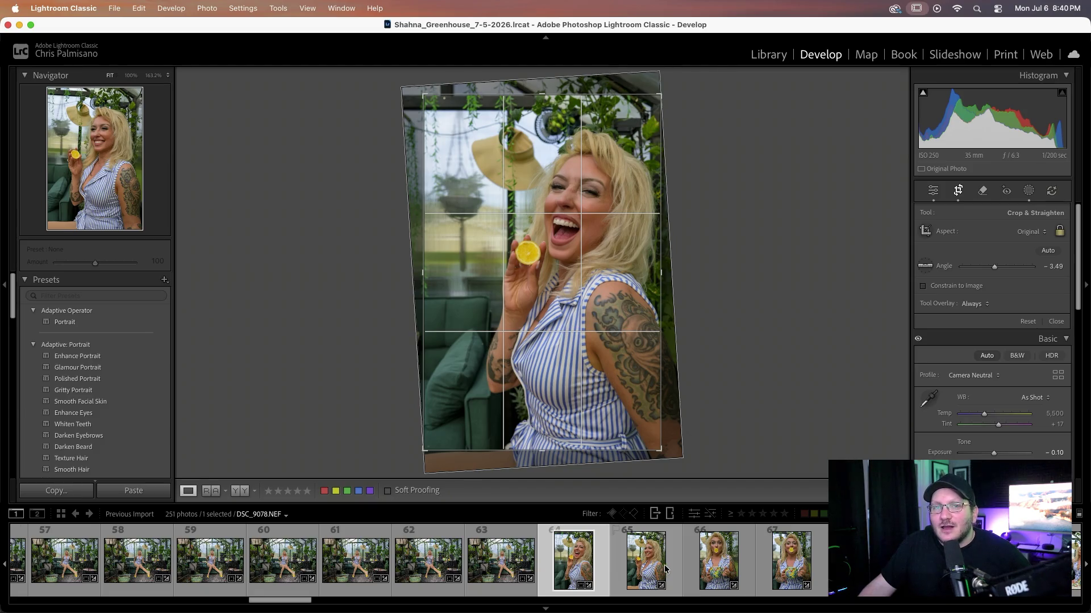
# - Straighten the smiling lemon portrait to -3.33 along its top edge, then open DSC_9079
pyautogui.click(649, 580)
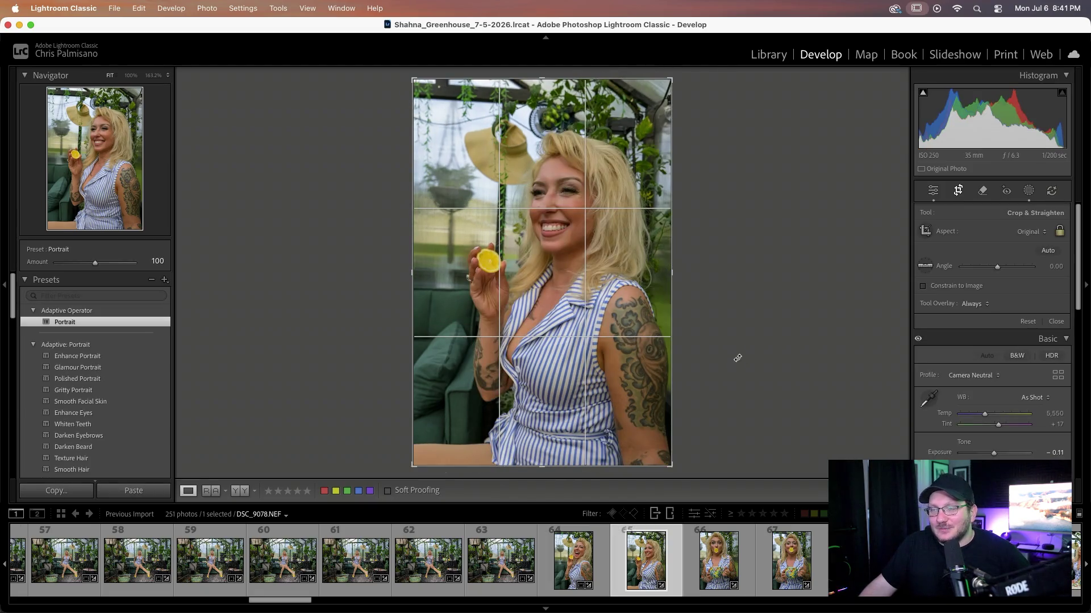
pyautogui.click(924, 266)
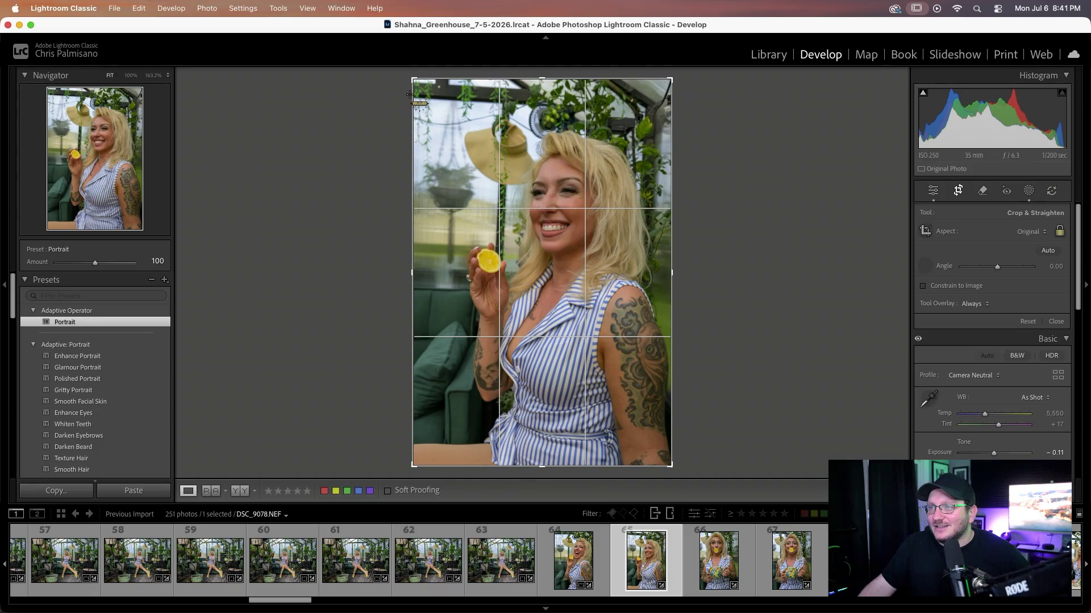
pyautogui.moveTo(411, 95); pyautogui.dragTo(585, 104)
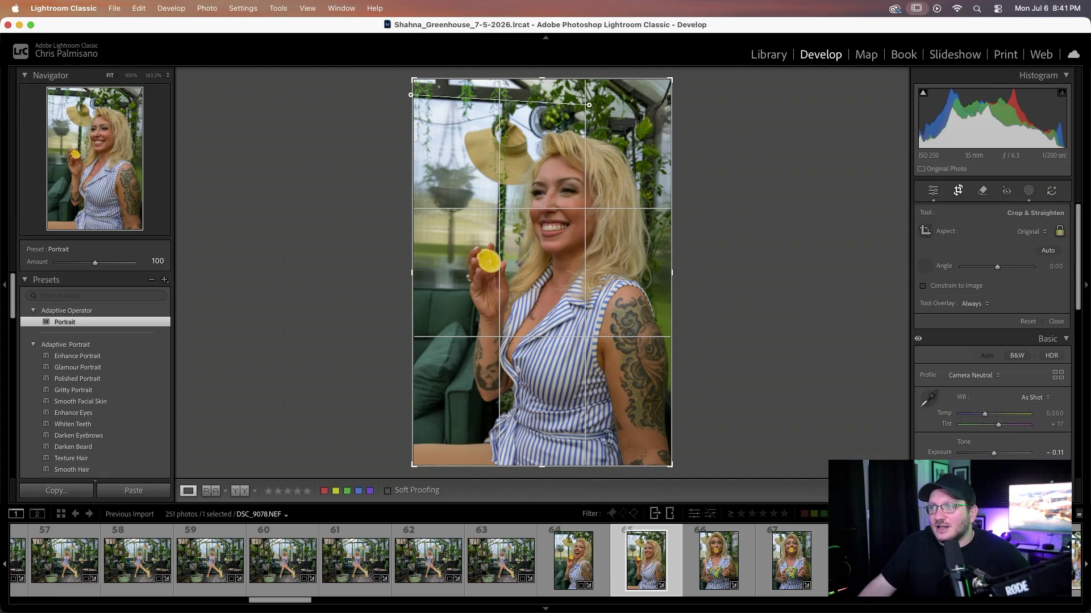
pyautogui.moveTo(584, 104); pyautogui.dragTo(589, 105)
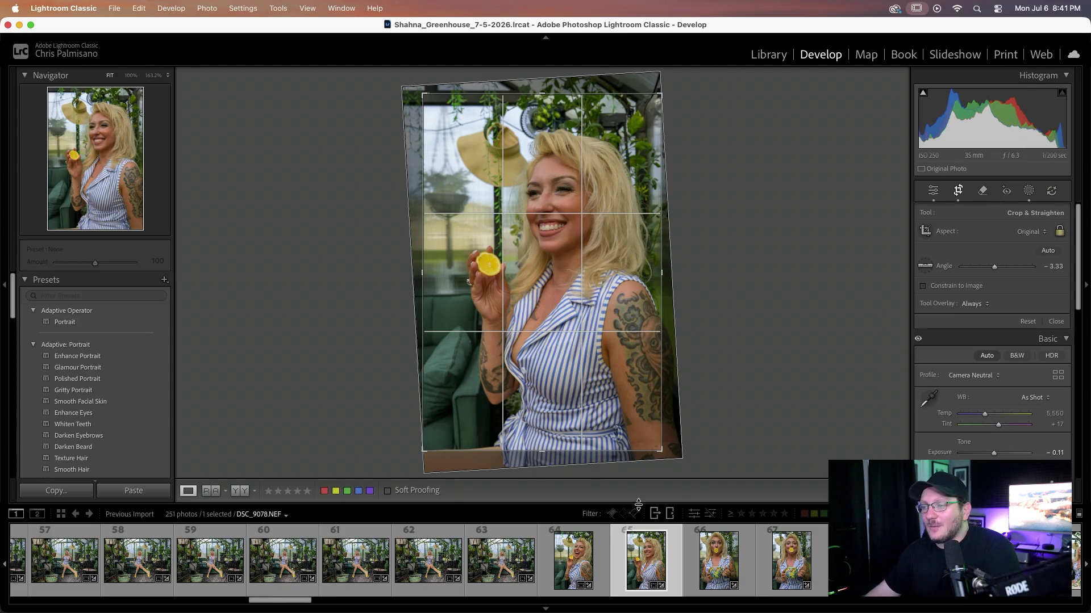
pyautogui.click(699, 573)
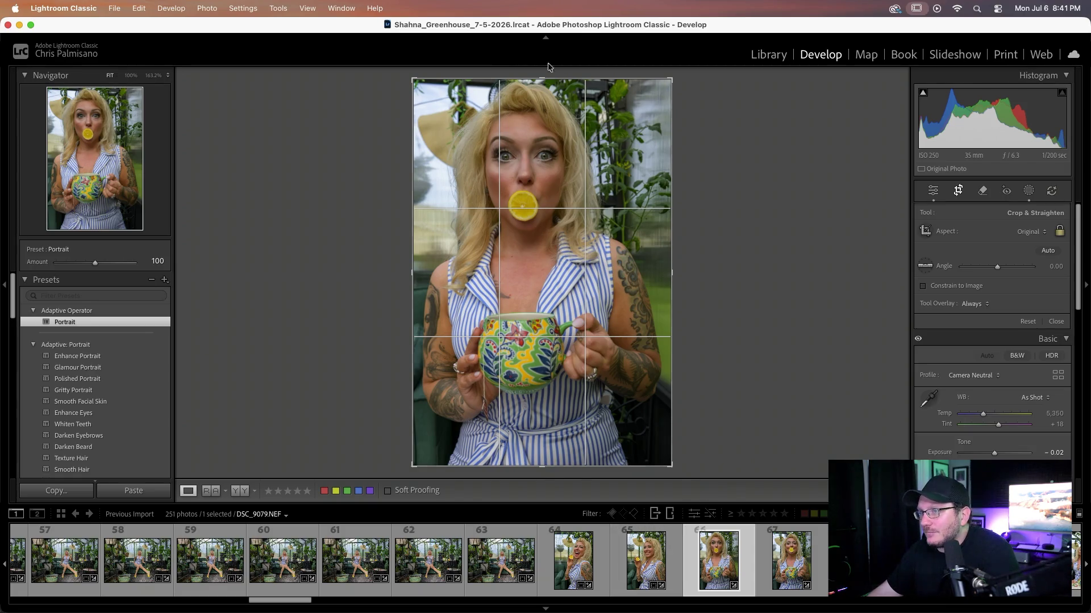
# - Browse forward through the filmstrip to lemon portrait DSC_9083
pyautogui.click(772, 568)
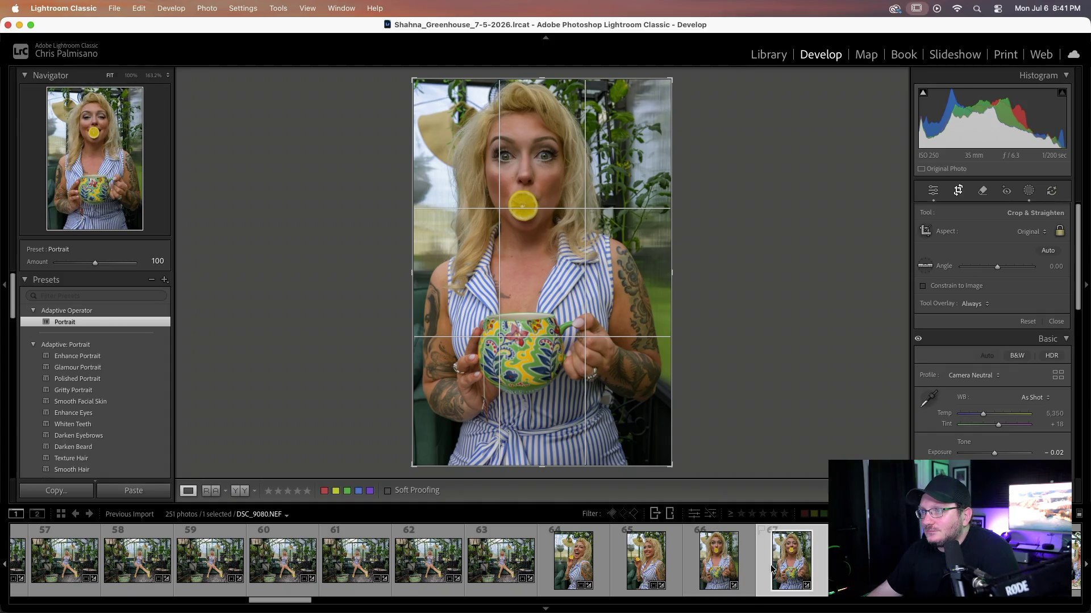
pyautogui.press('Right')
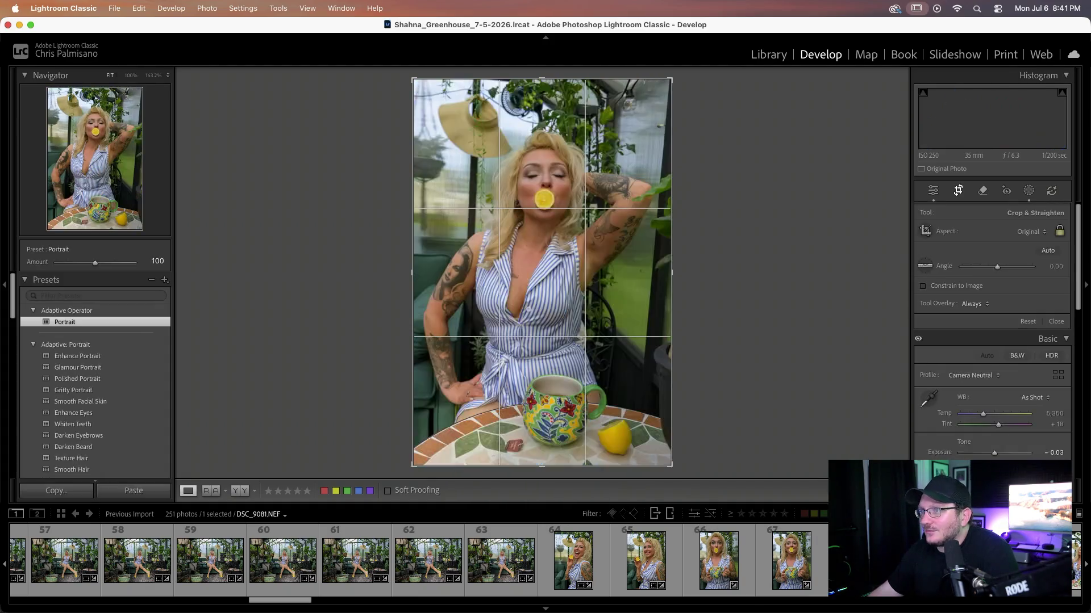
pyautogui.click(826, 568)
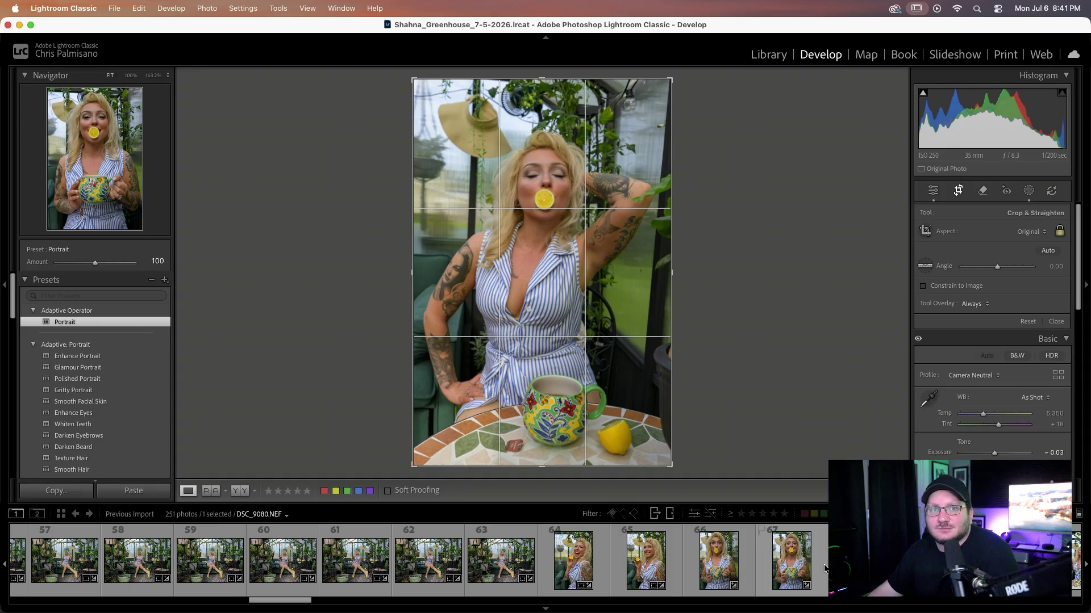
pyautogui.press('Right')
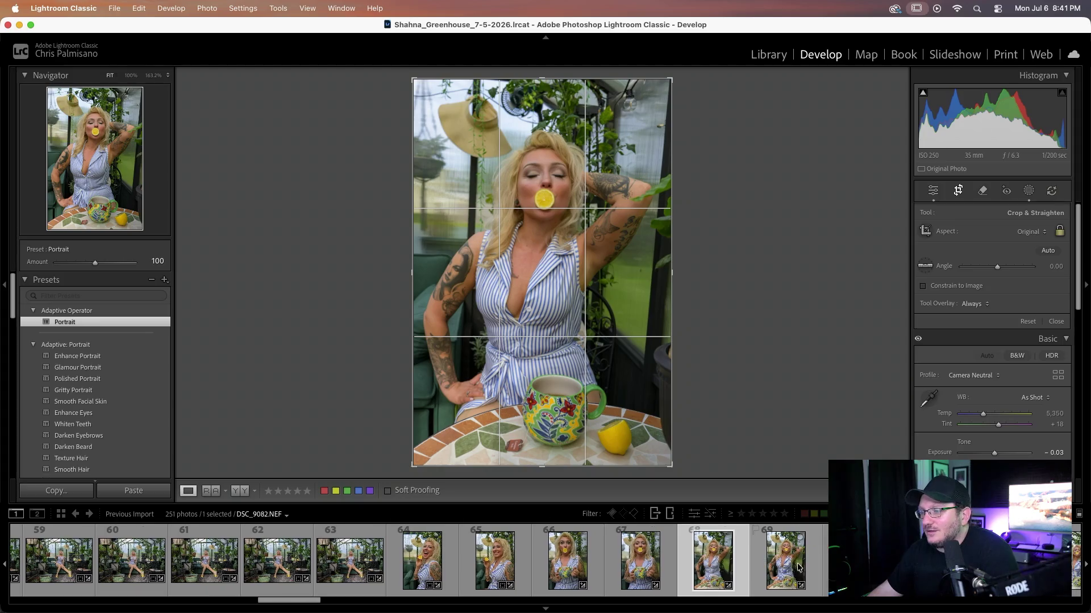
pyautogui.click(760, 565)
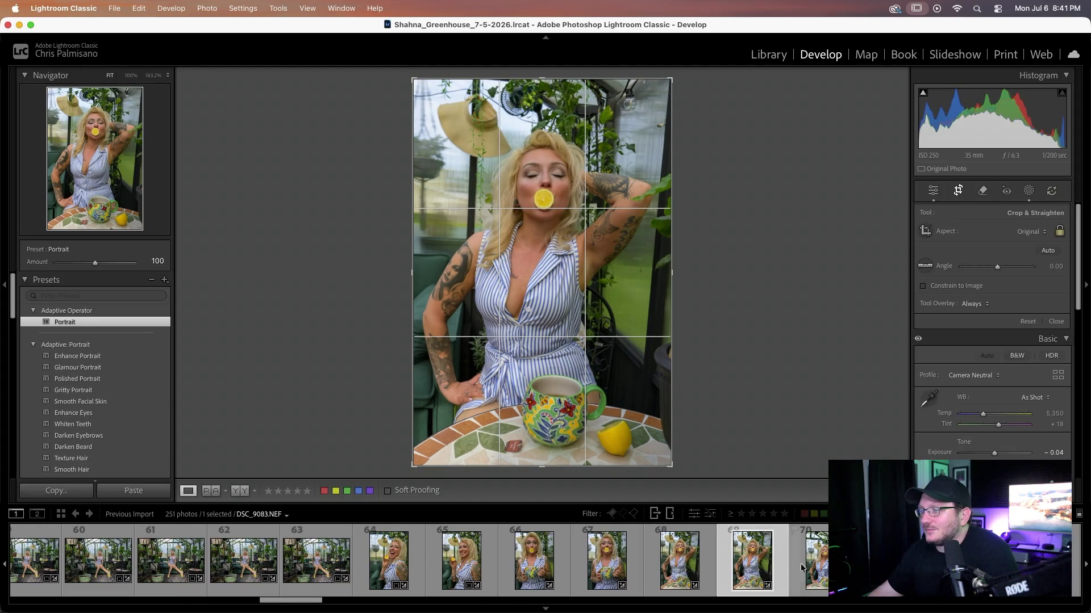
pyautogui.click(821, 568)
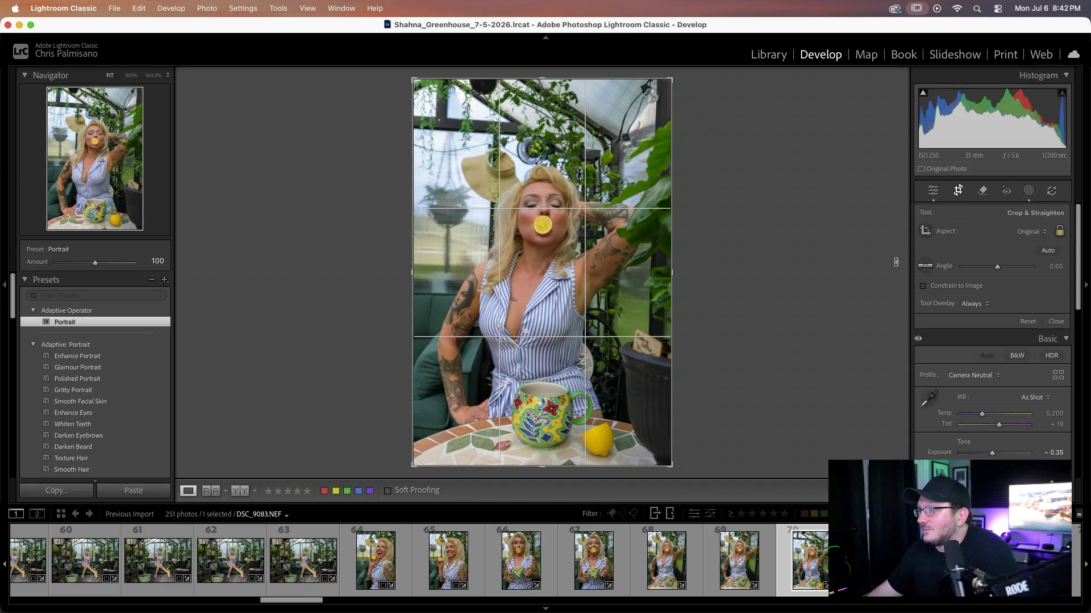
# - Straighten DSC_9083 to about -3.34° and DSC_9084 to about -3.63° with level lines
pyautogui.click(925, 265)
pyautogui.moveTo(421, 124); pyautogui.dragTo(562, 134)
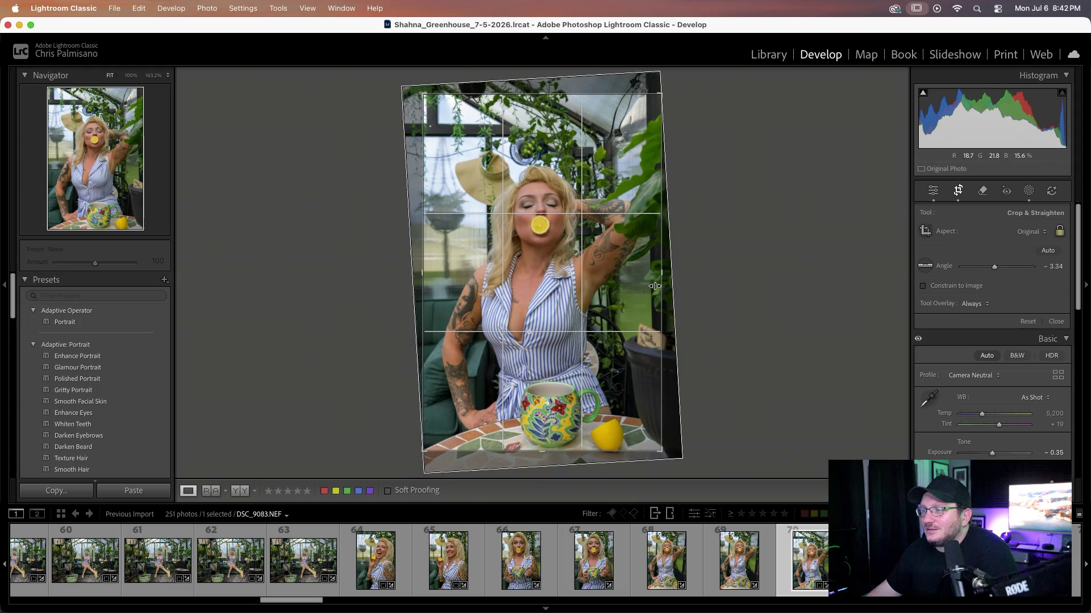
pyautogui.scroll(-3, 691, 562)
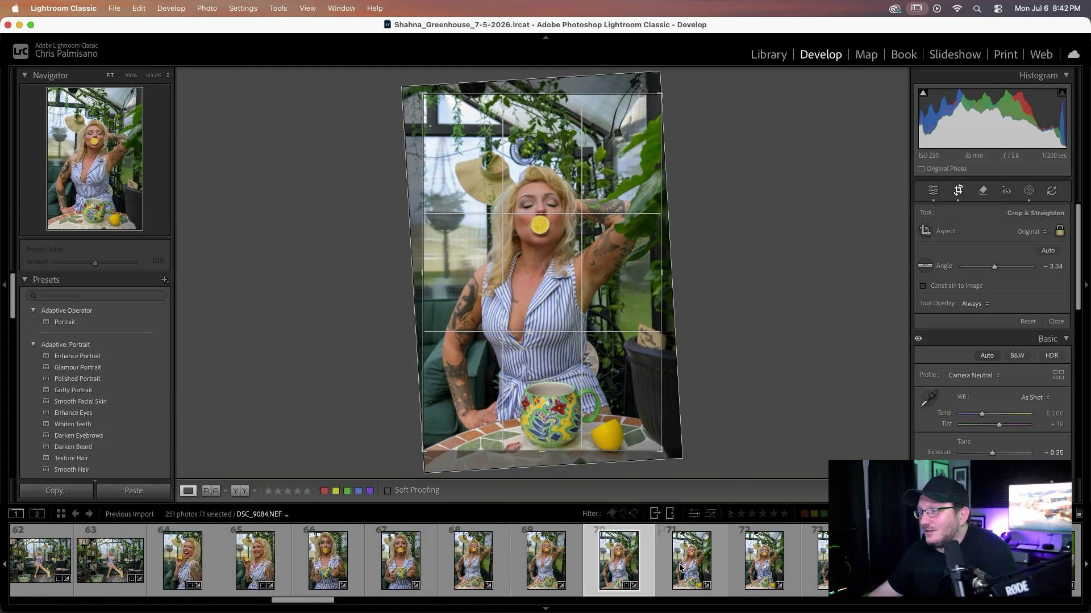
pyautogui.click(681, 567)
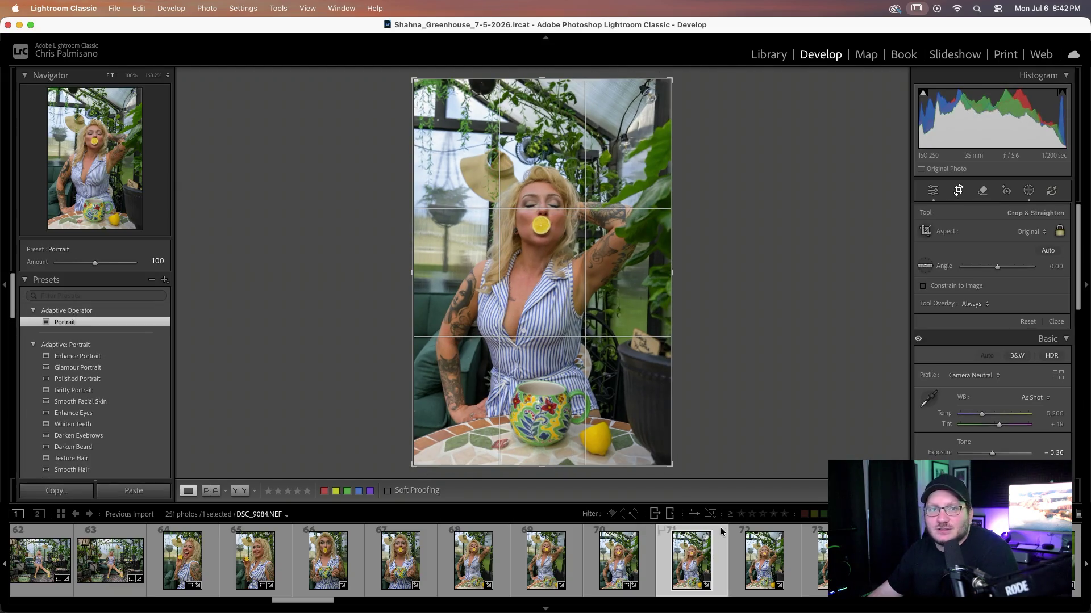
pyautogui.moveTo(413, 127); pyautogui.dragTo(561, 135)
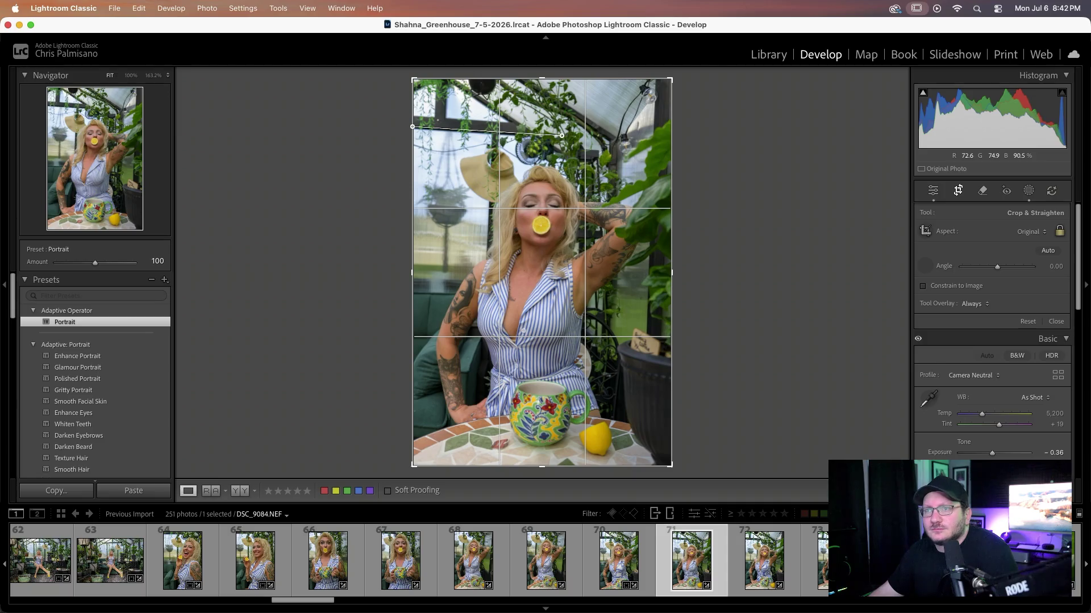
pyautogui.moveTo(562, 136); pyautogui.dragTo(564, 136)
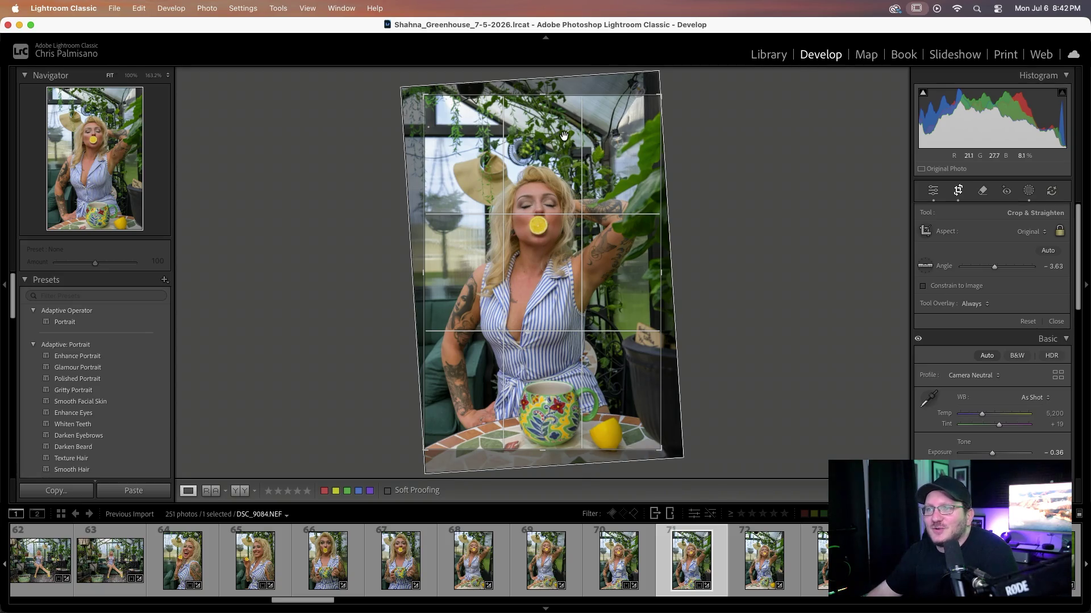
pyautogui.hscroll(3, 540, 550)
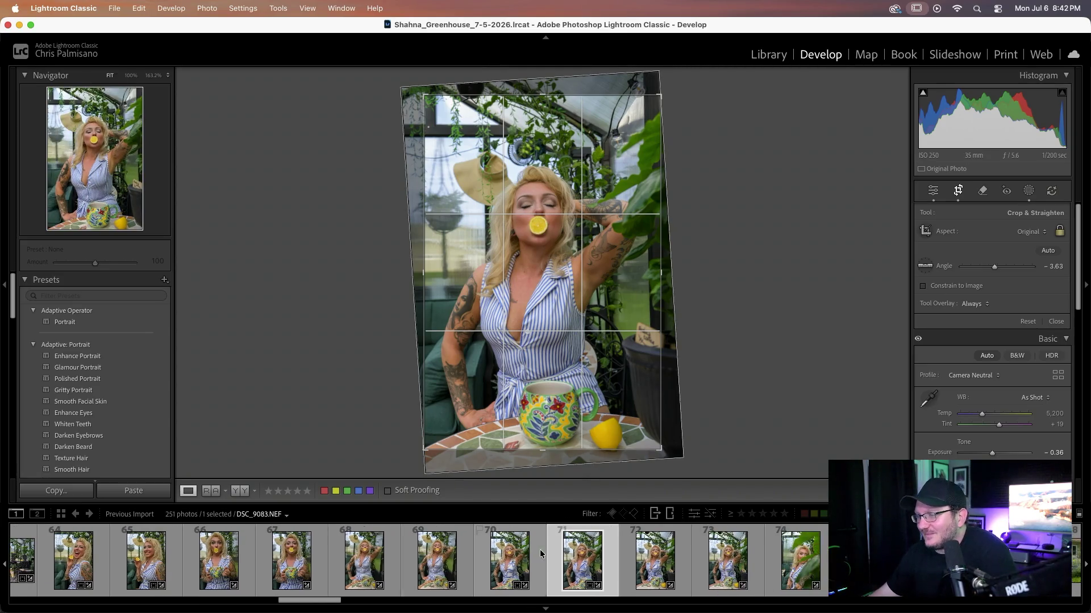
# - Load lemon portrait DSC_9085 in the crop view, its angle still 0.00
pyautogui.click(551, 556)
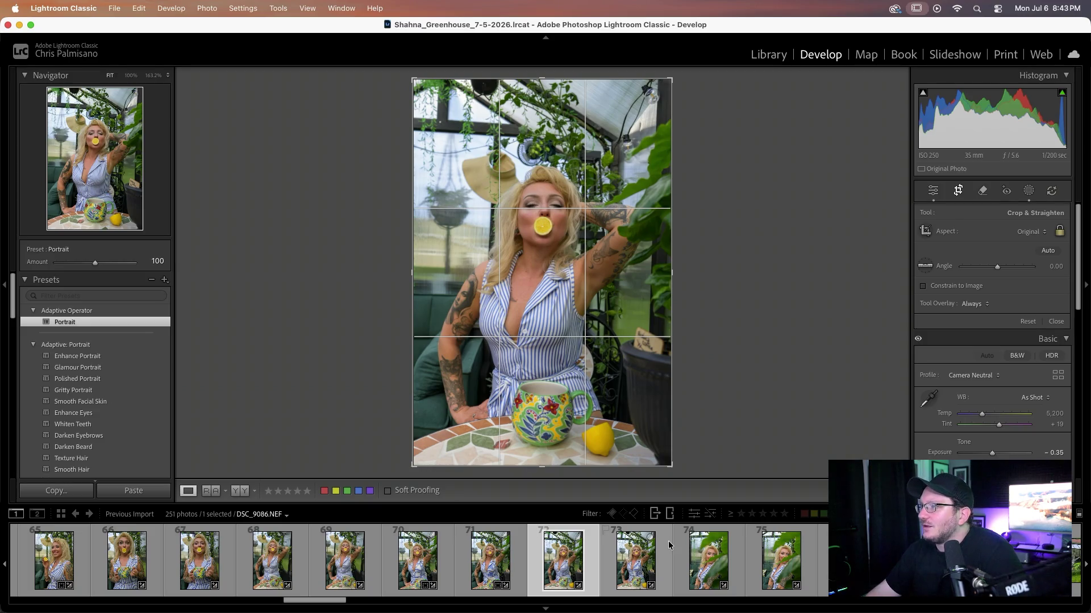
# - Straighten DSC_9085 by about -3.6° with a level line
pyautogui.click(925, 266)
pyautogui.moveTo(415, 129); pyautogui.dragTo(571, 137)
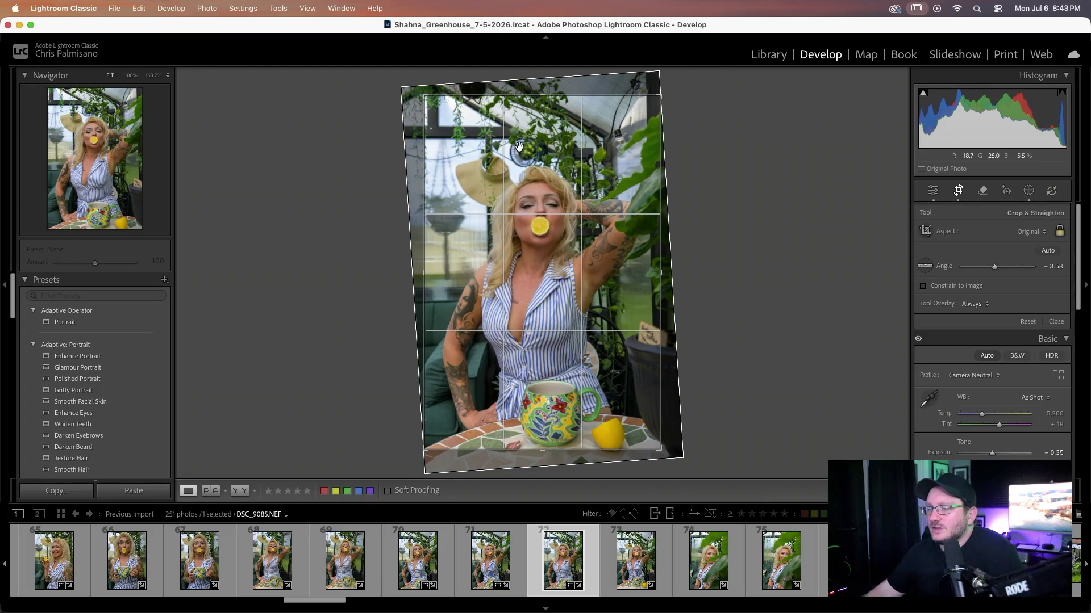
pyautogui.click(622, 575)
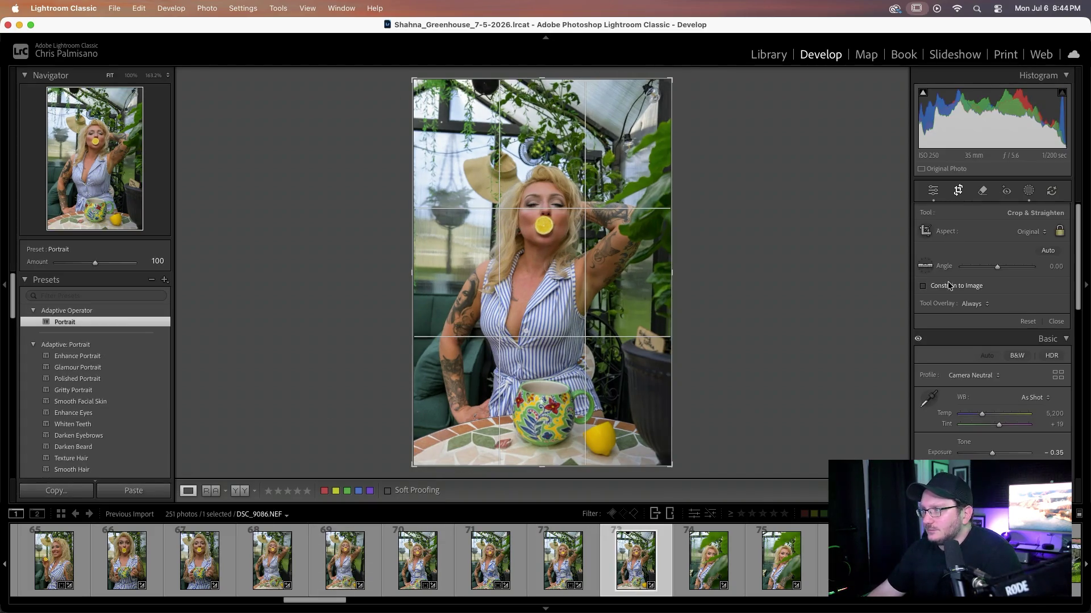
# - Straighten DSC_9086 by about -3.1° with a level line, then go to DSC_9088
pyautogui.click(925, 265)
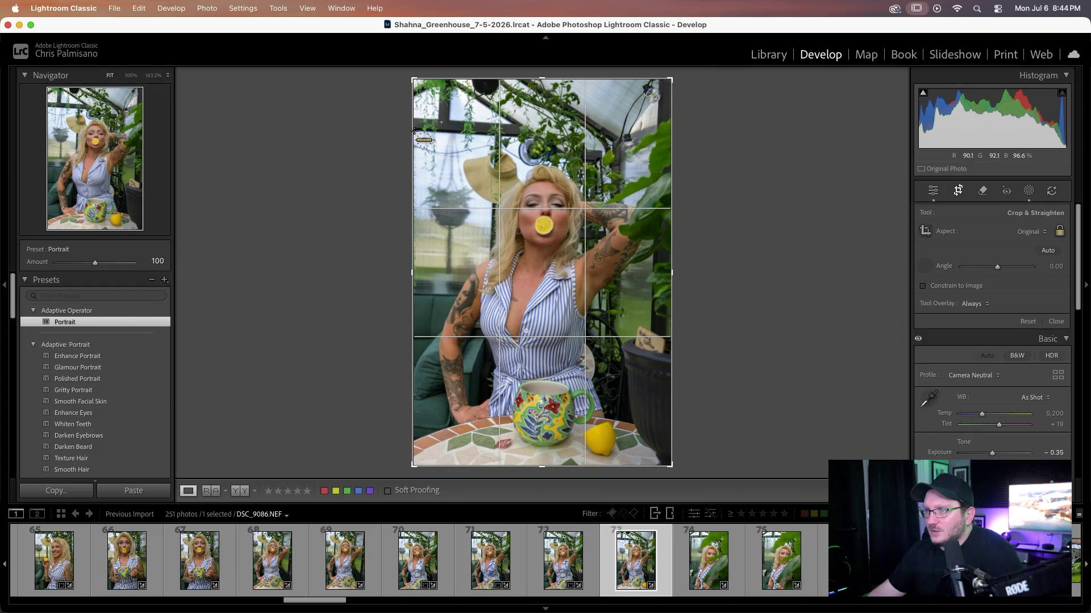
pyautogui.moveTo(413, 130); pyautogui.dragTo(583, 138)
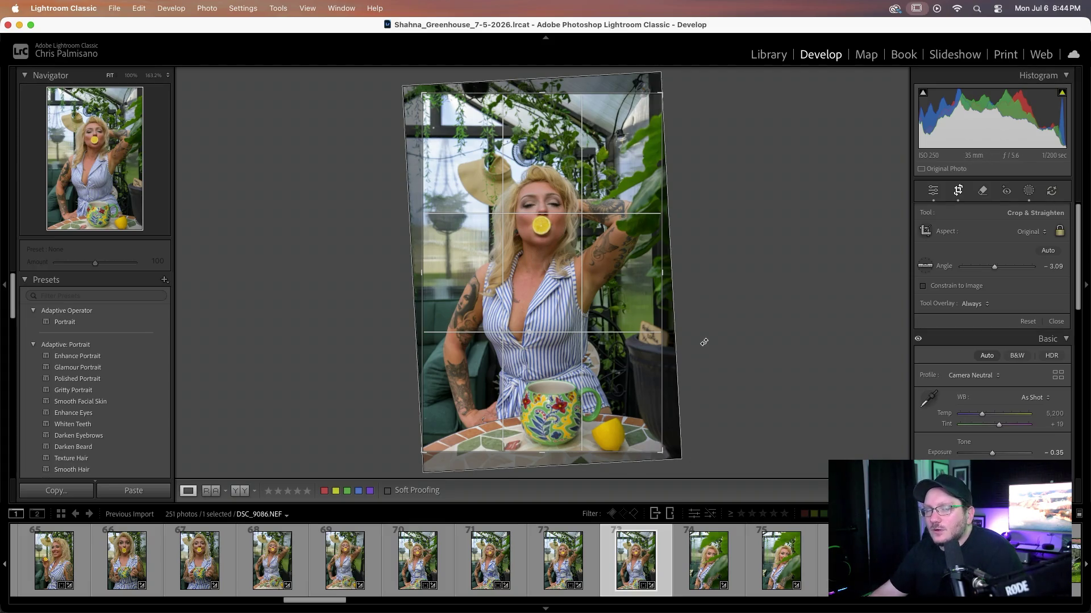
pyautogui.click(710, 577)
pyautogui.click(784, 570)
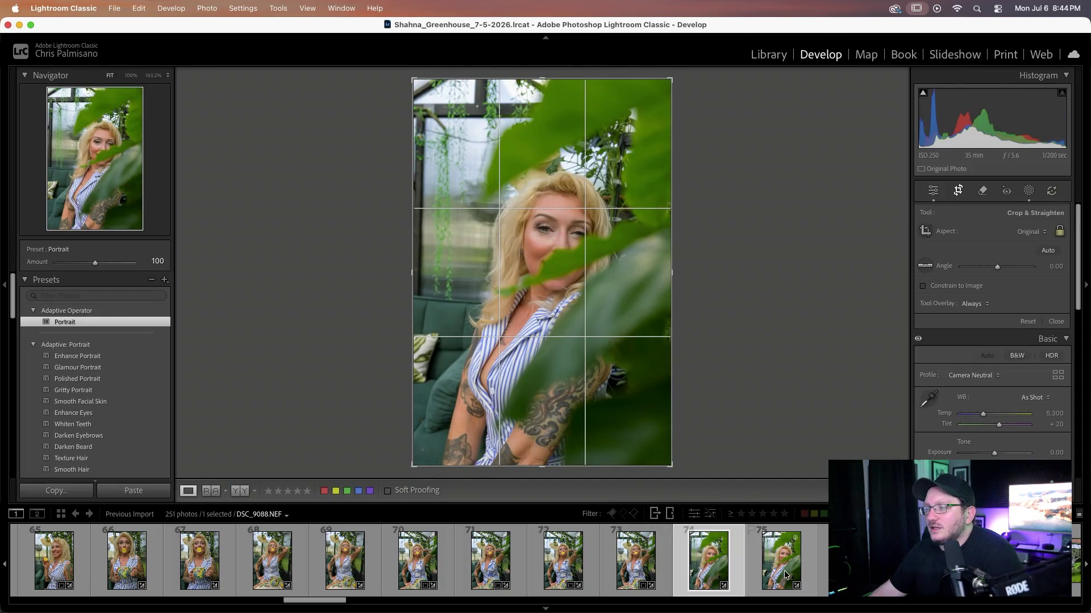
# - Advance two photos to the shot of the woman watering the garden by the greenhouse
pyautogui.press('Right')
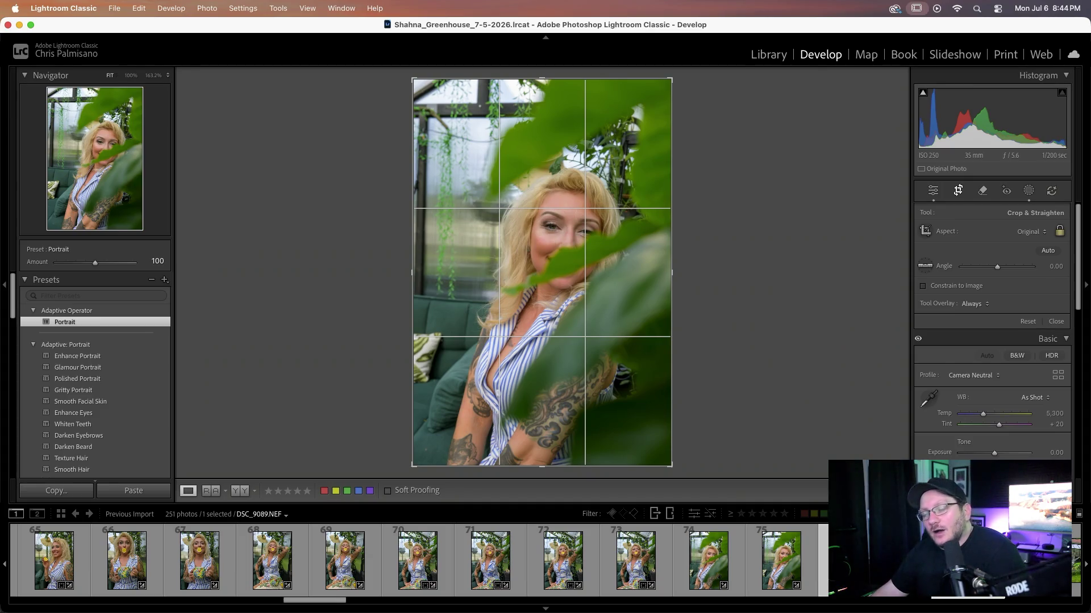
pyautogui.press('Right')
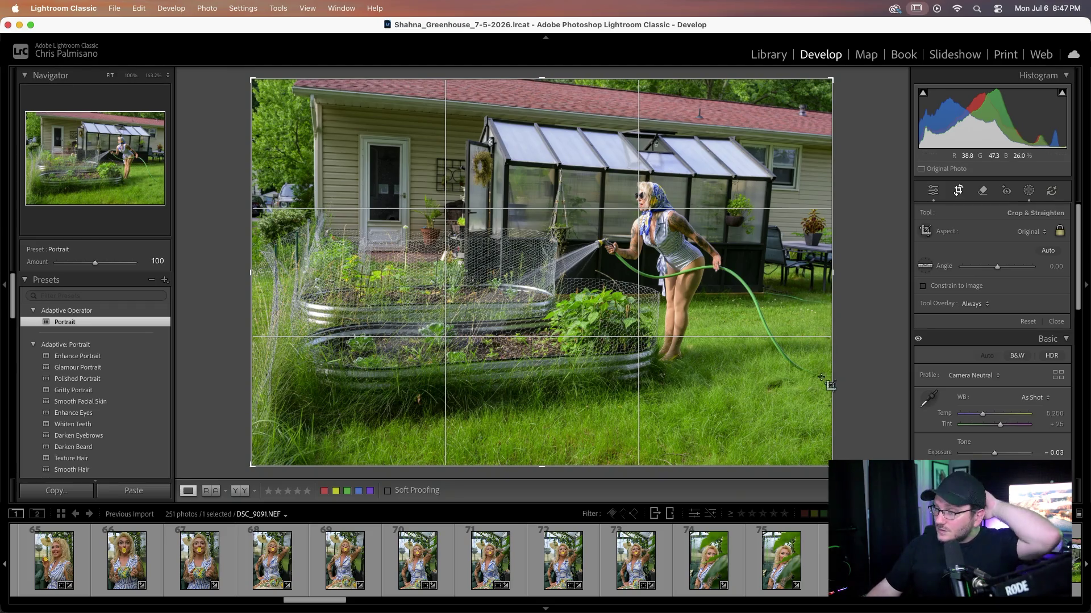
pyautogui.scroll(-2, 585, 547)
# - Auto-straighten the four greenhouse garden shots (watering photo at −2.14), then open DSC_9095
pyautogui.scroll(-2, 568, 547)
pyautogui.scroll(-2, 552, 547)
pyautogui.scroll(-1, 551, 546)
pyautogui.scroll(-2, 548, 547)
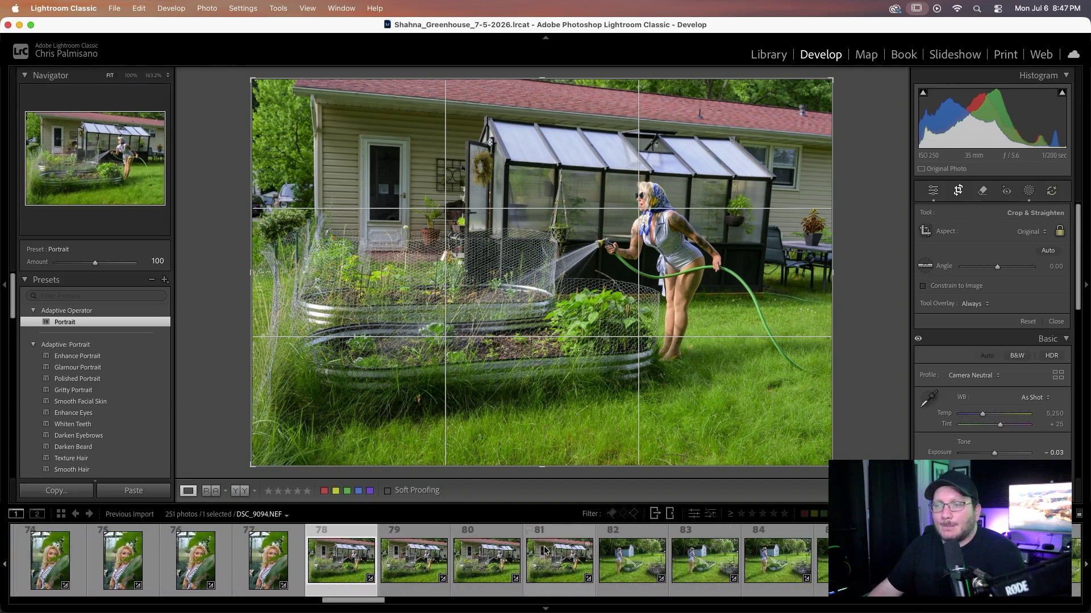
pyautogui.scroll(-2, 544, 546)
pyautogui.keyDown('shift'); pyautogui.click(466, 560); pyautogui.keyUp('shift')
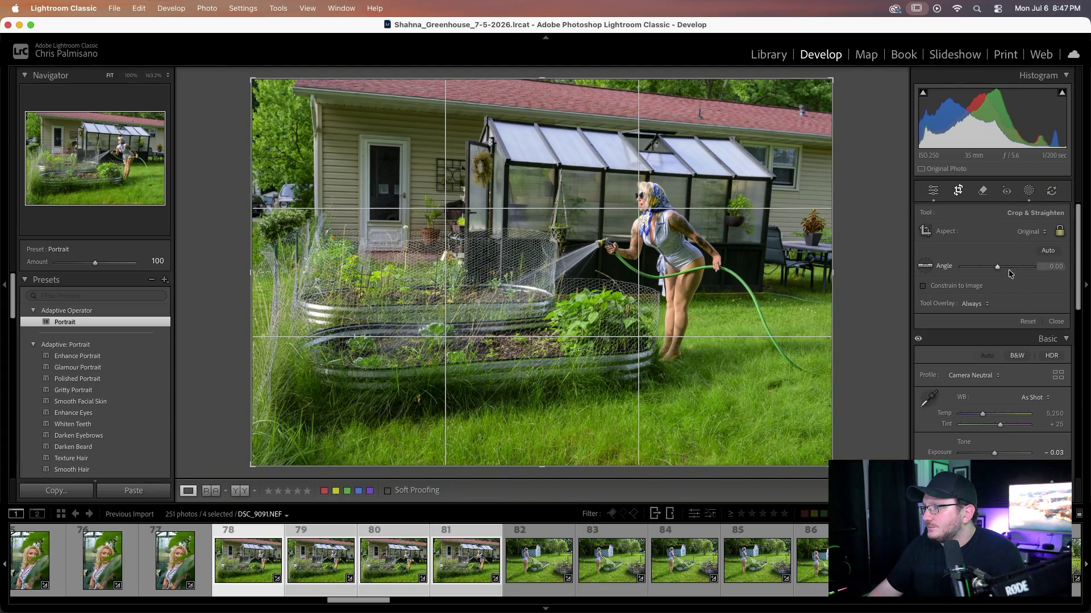
pyautogui.click(1048, 251)
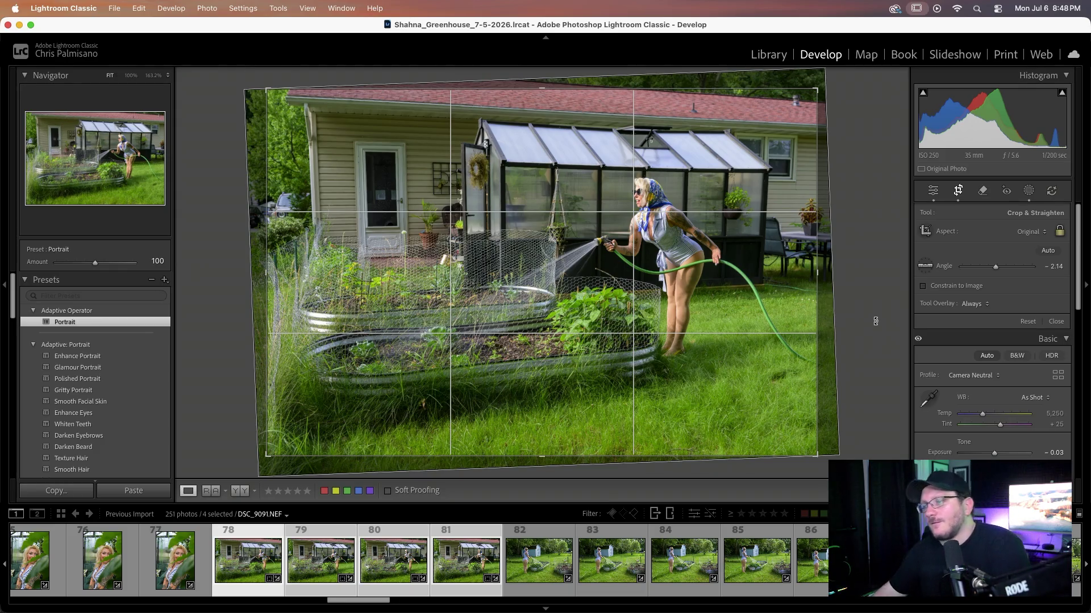
pyautogui.click(533, 571)
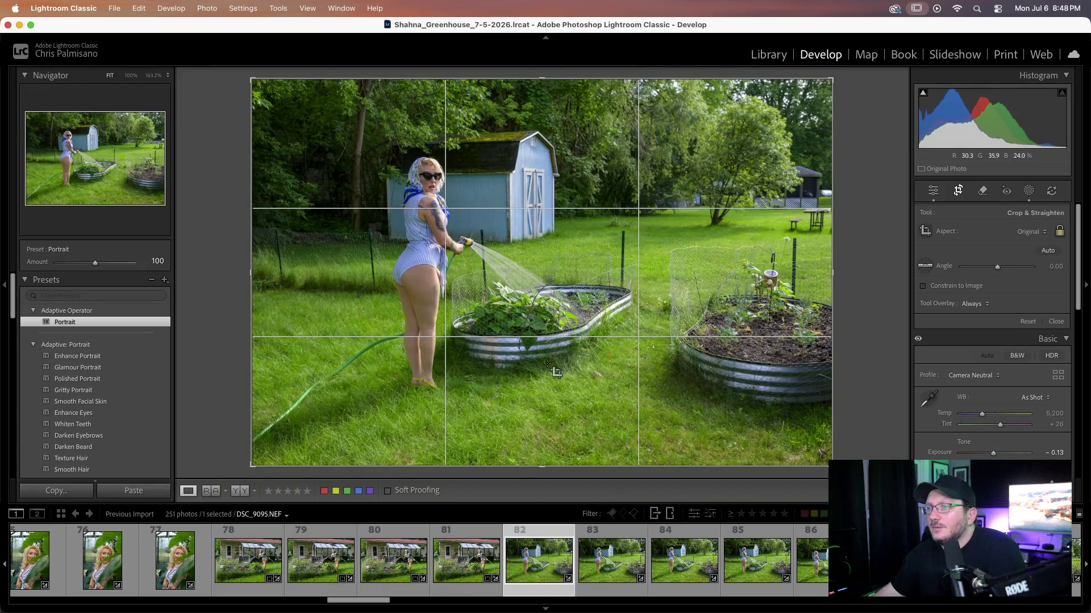
# - Open DSC_9096, leave crop view, and step forward to DSC_9098
pyautogui.click(612, 554)
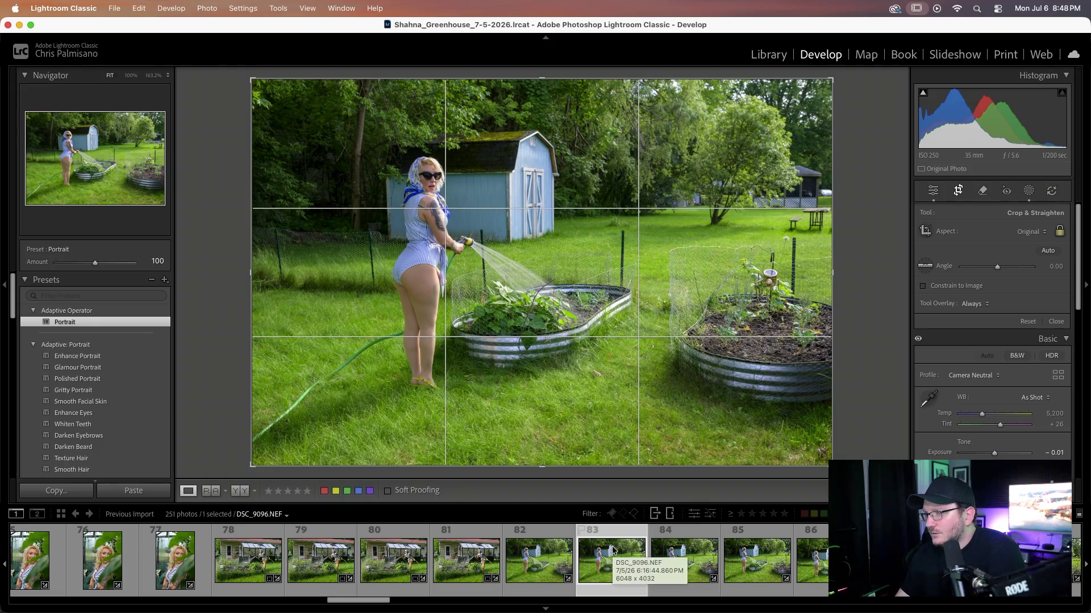
pyautogui.press('r')
pyautogui.press('Right')
pyautogui.press('Right')
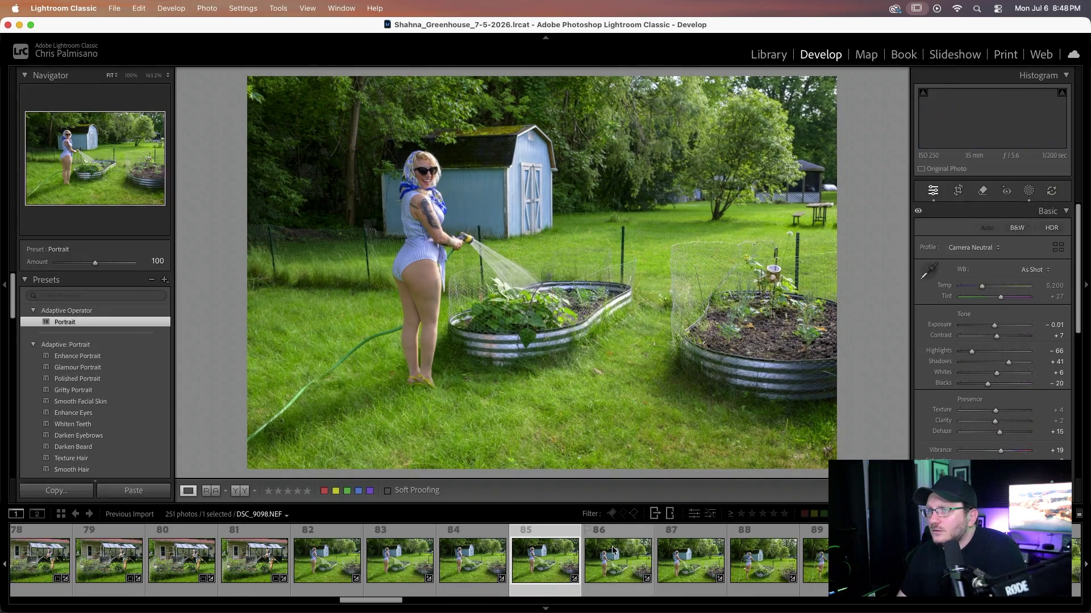
pyautogui.press('Right')
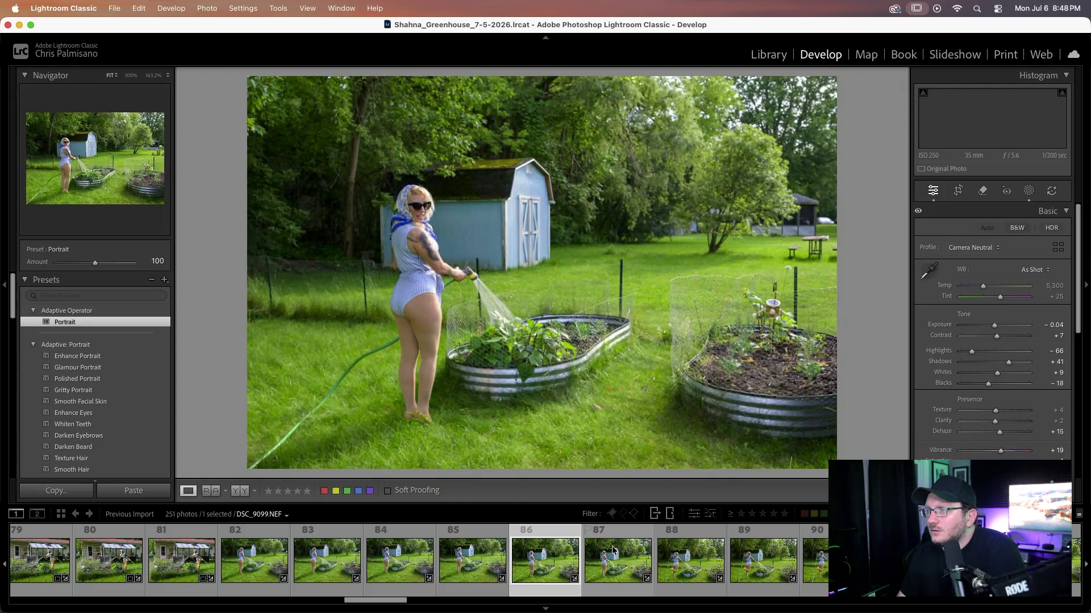
# - Browse forward eight photos through the hose-spraying shots by the shed
pyautogui.press('Right')
pyautogui.press('Right')
pyautogui.press('Right')
pyautogui.press('Right')
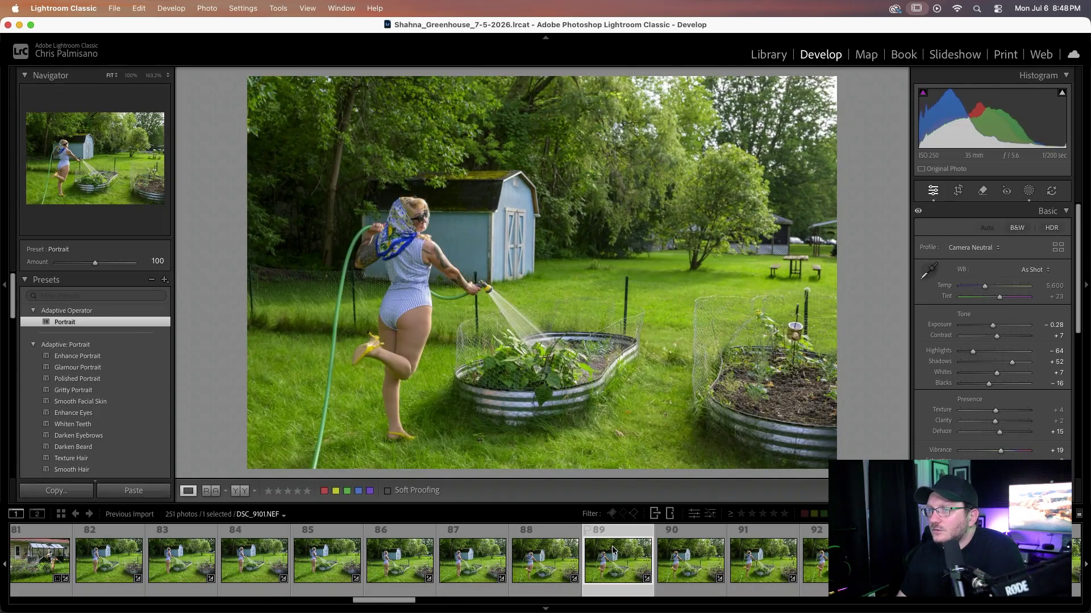
pyautogui.press('Right')
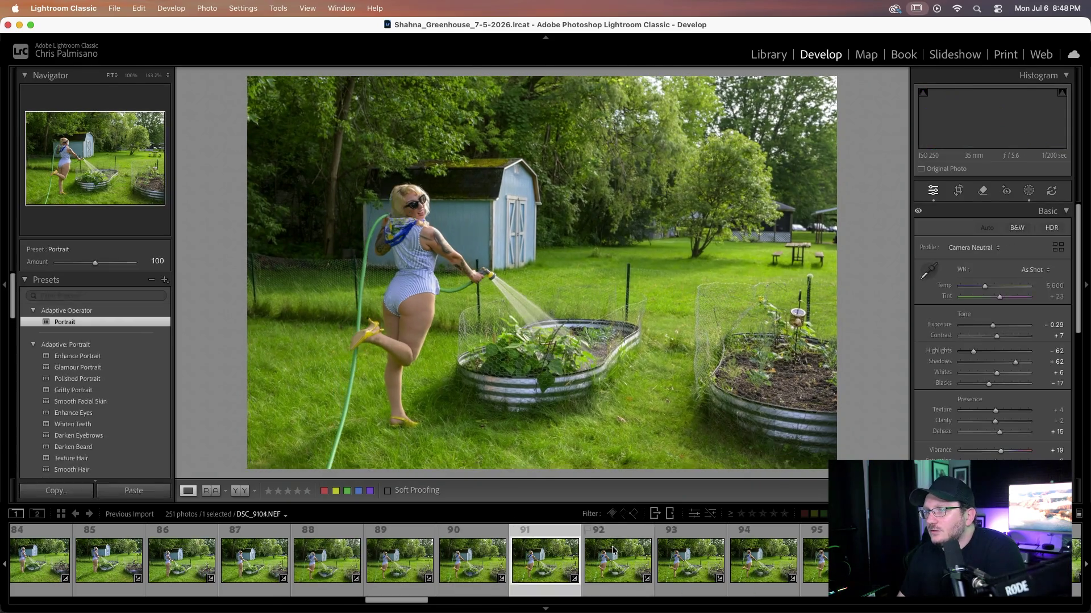
pyautogui.press('Right')
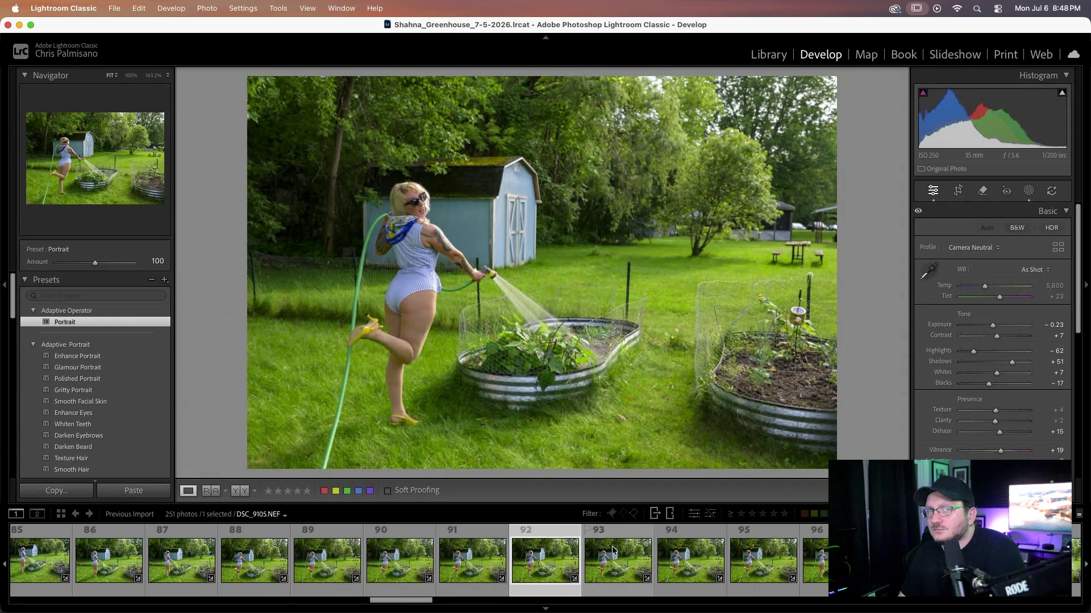
pyautogui.press('Right')
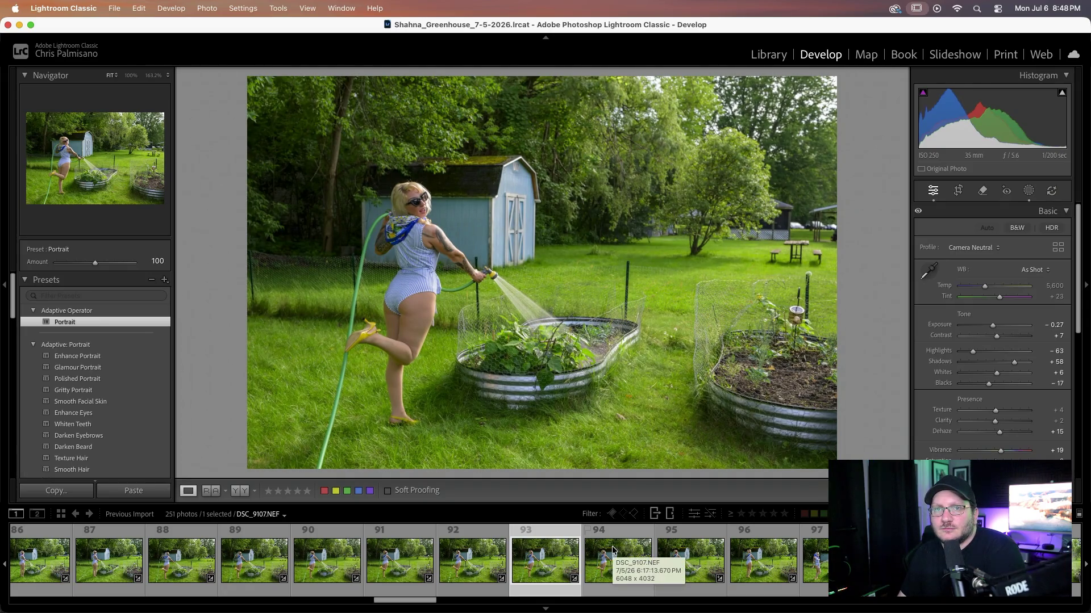
pyautogui.press('Right')
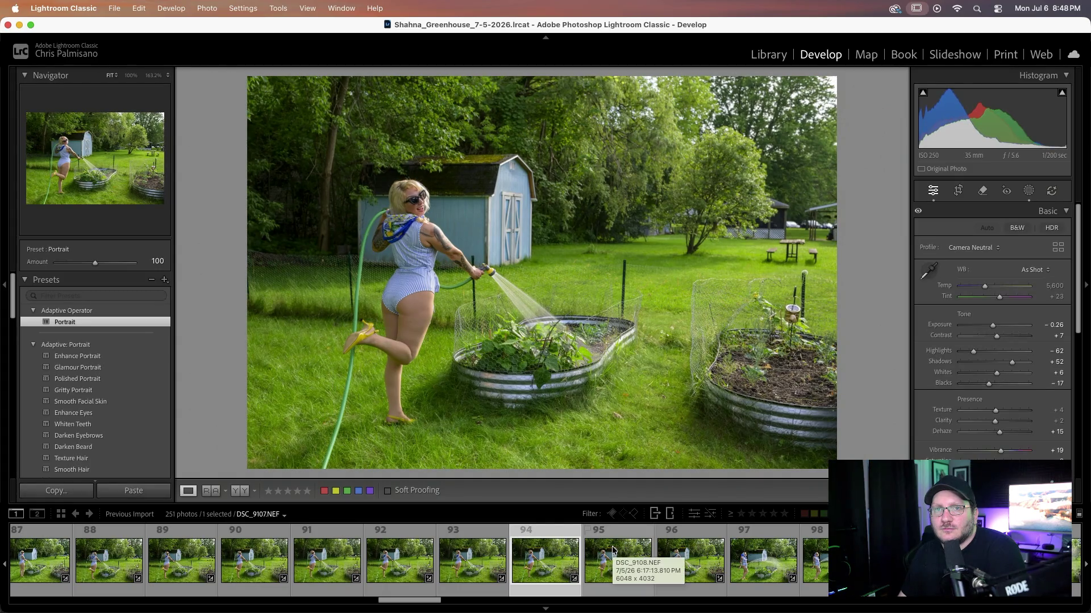
pyautogui.press('Right')
pyautogui.press('Right')
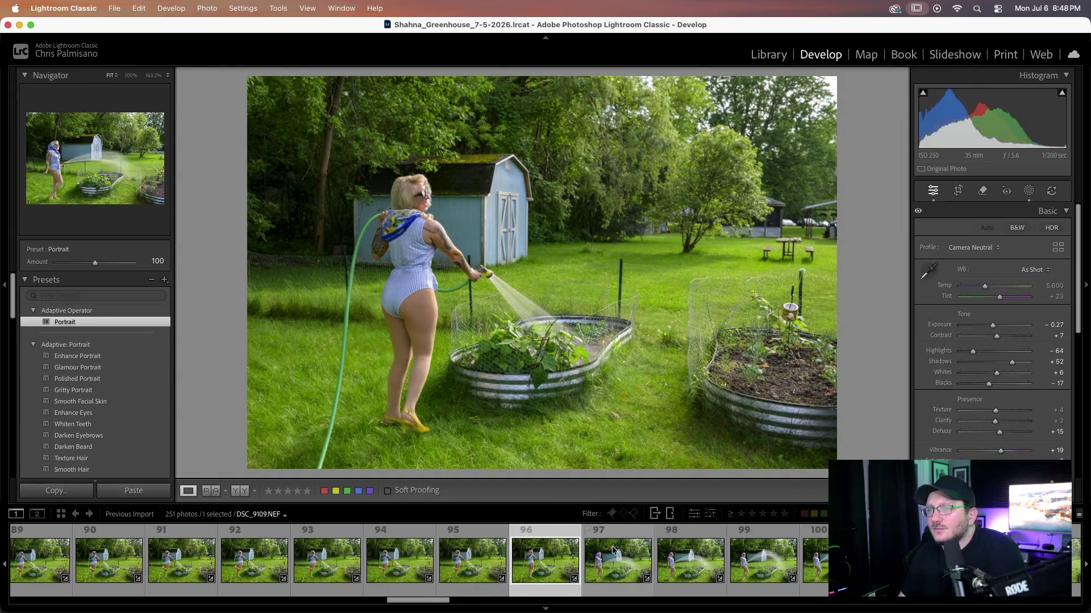
pyautogui.press('Right')
pyautogui.press('Right')
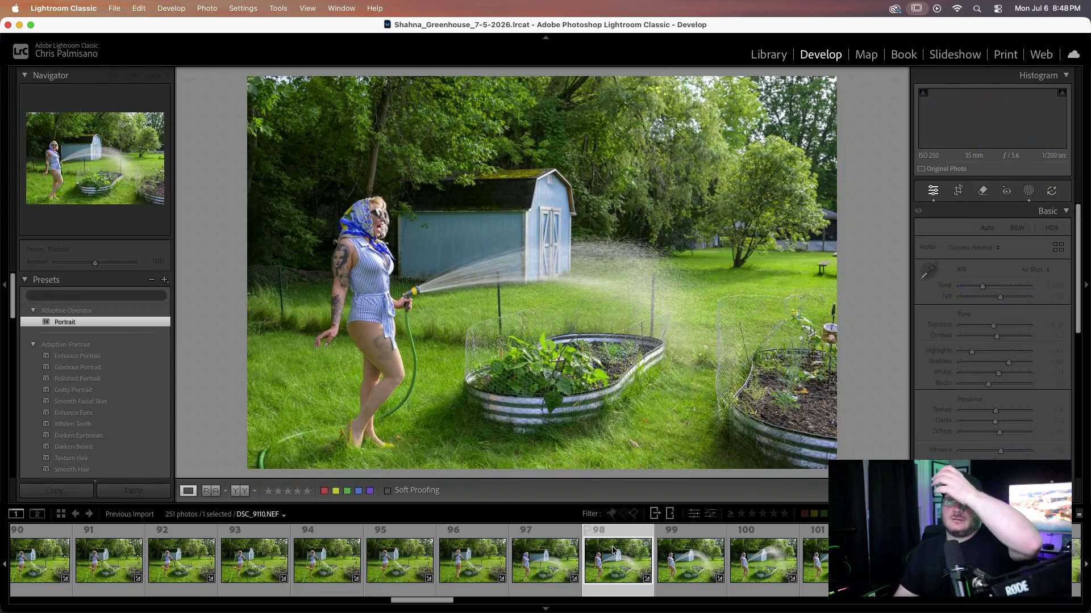
pyautogui.press('Right')
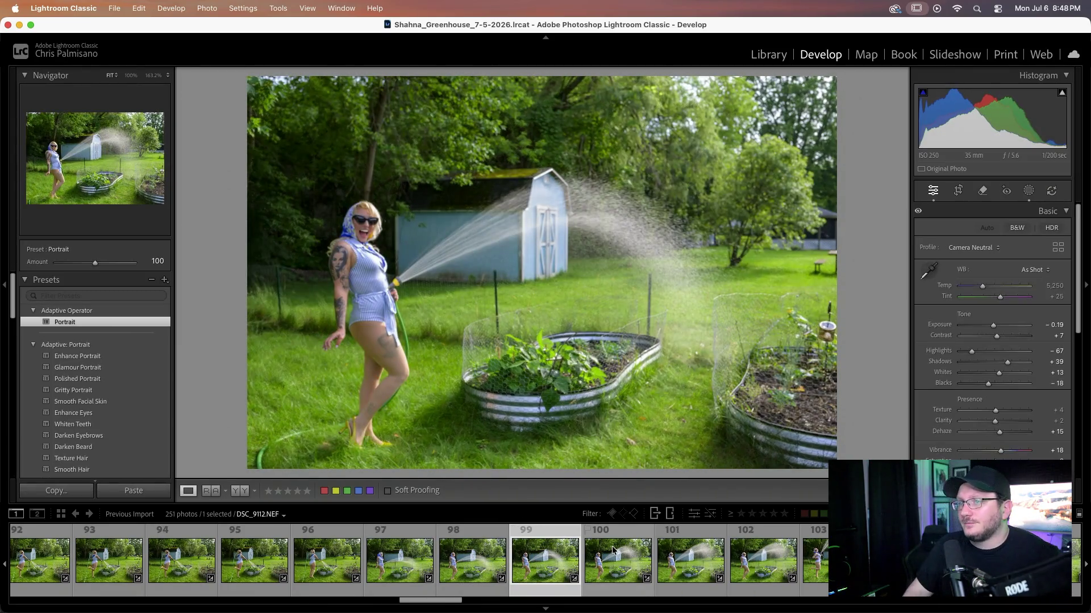
# - Remove the current hose shot from the catalog only, then return to DSC_9113
pyautogui.press('Delete')
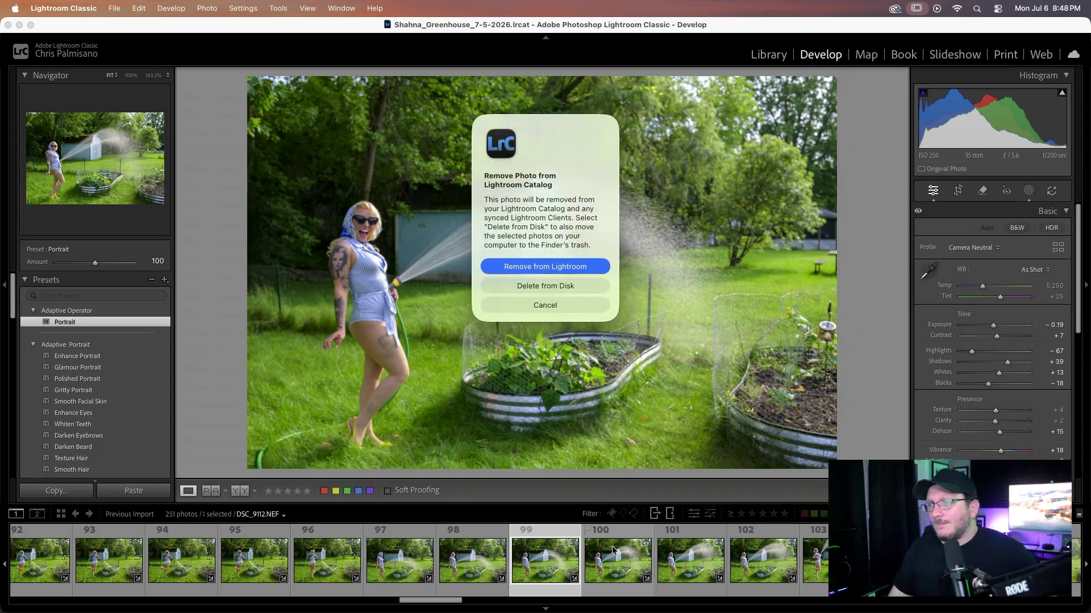
pyautogui.press('Return')
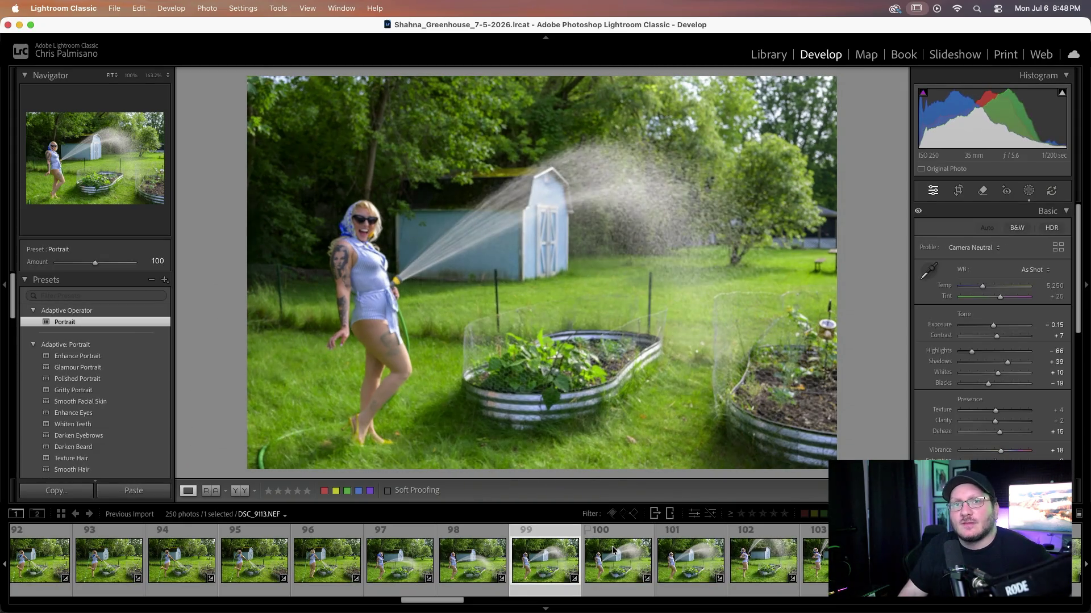
pyautogui.press('Right')
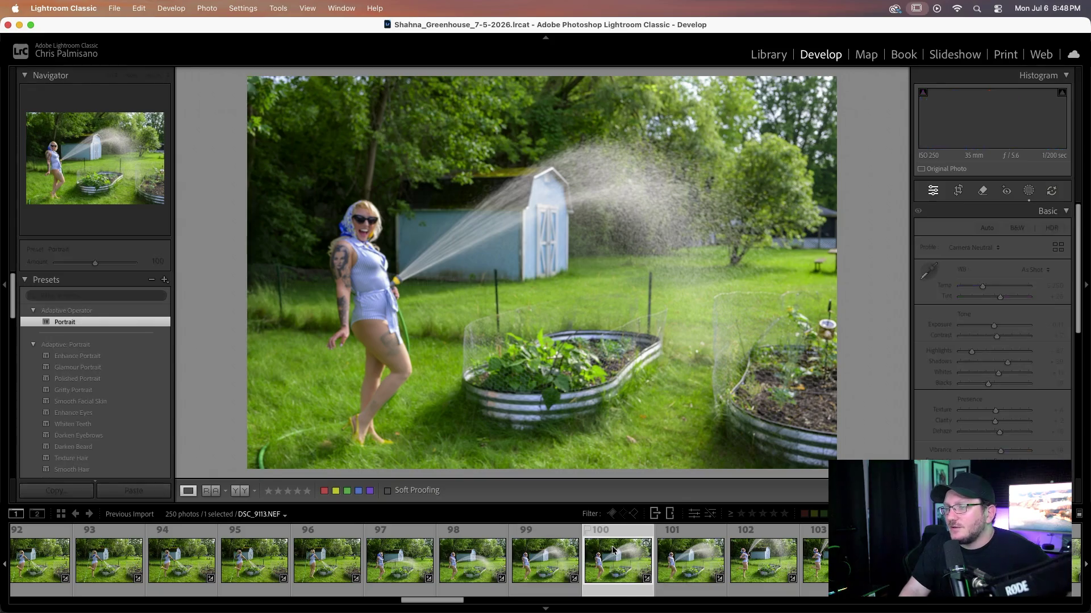
pyautogui.press('Left')
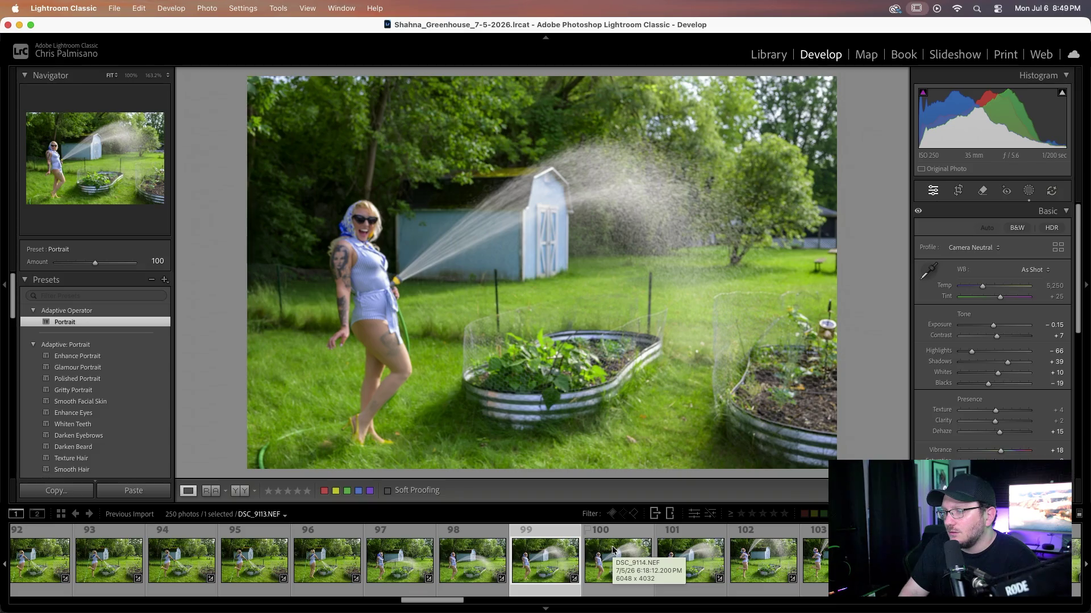
# - Remove DSC_9113 with the next shot, then DSC_9115, from the catalog, leaving 247 photos
pyautogui.keyDown('super'); pyautogui.click(612, 550); pyautogui.keyUp('super')
pyautogui.press('Delete')
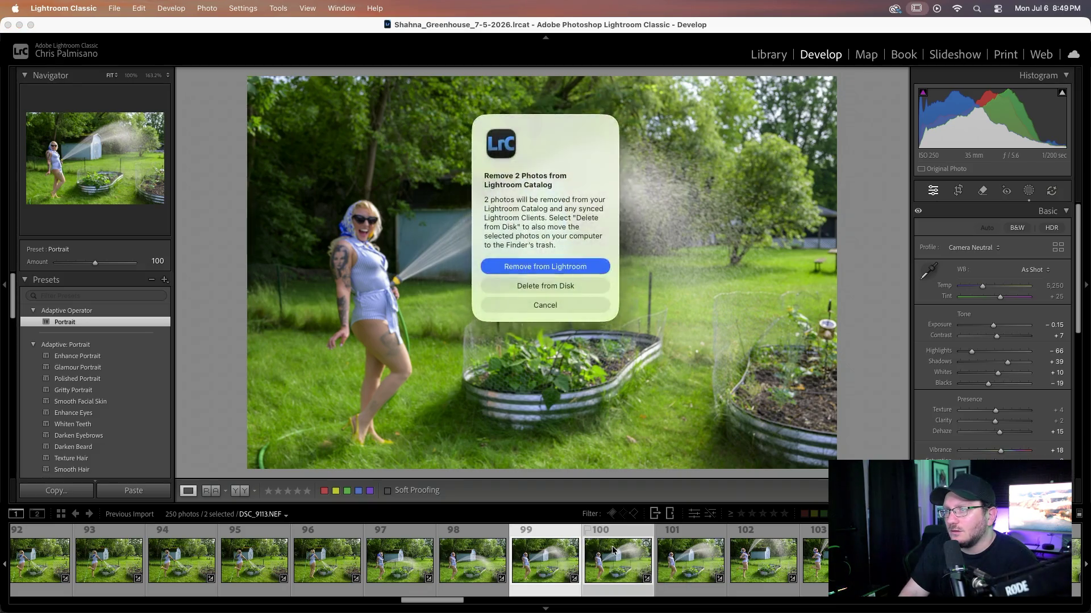
pyautogui.press('Return')
pyautogui.press('Delete')
pyautogui.press('Return')
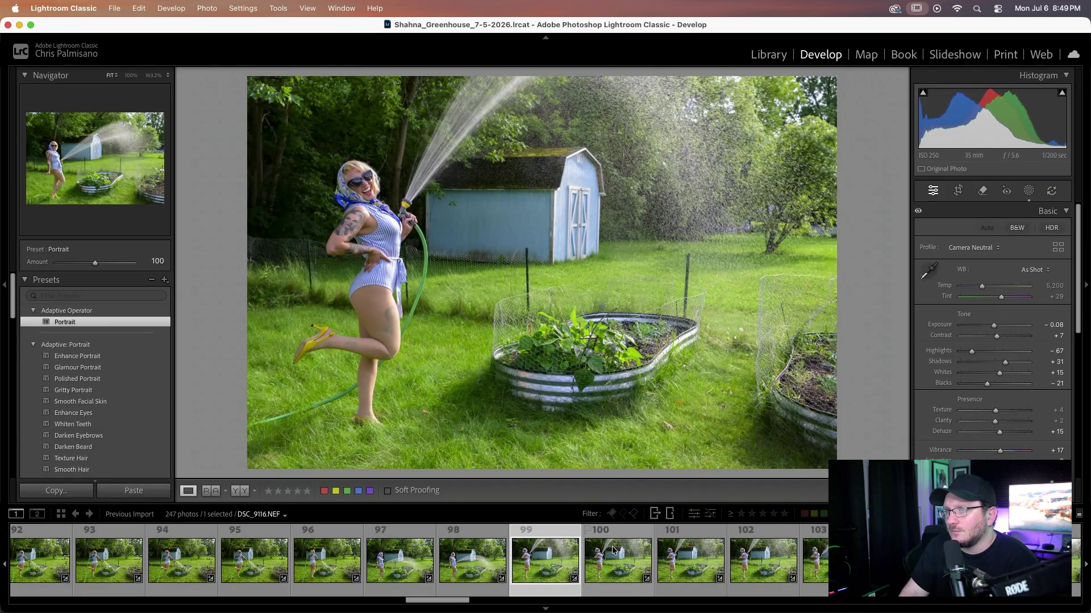
# - Browse forward through the hose shots from DSC_9117 to DSC_9127
pyautogui.press('Right')
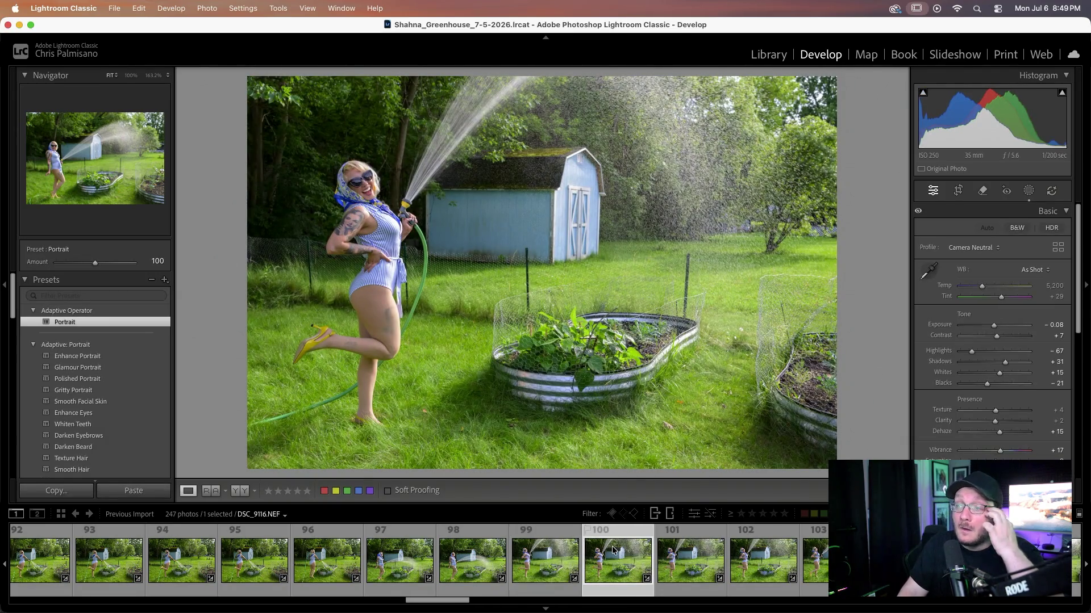
pyautogui.press('Right')
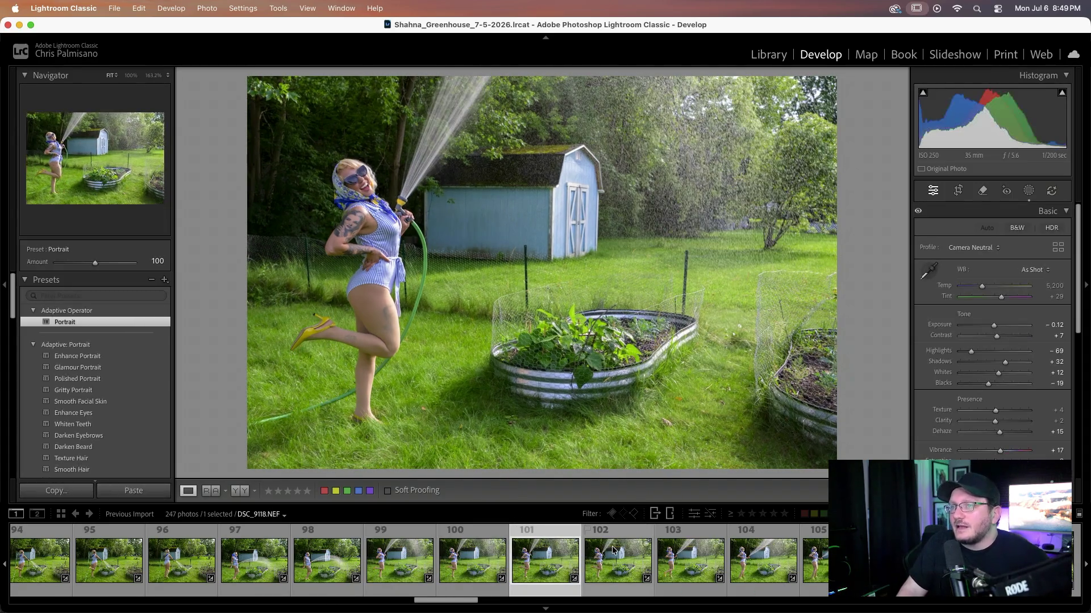
pyautogui.press('Right')
pyautogui.press('Right')
pyautogui.press('Right')
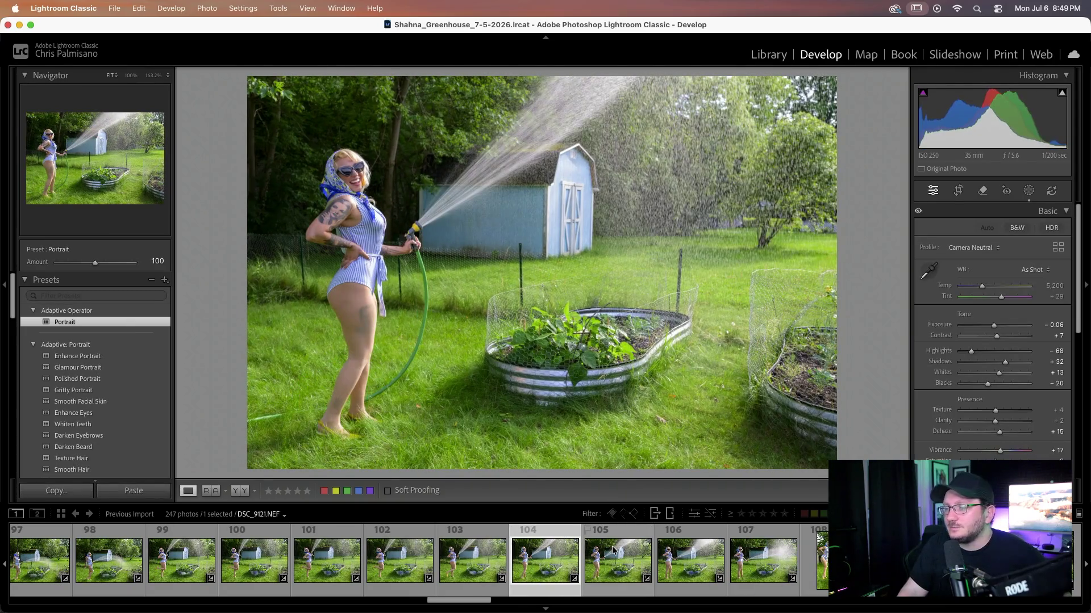
pyautogui.press('Right')
pyautogui.press('Right')
pyautogui.press('Right')
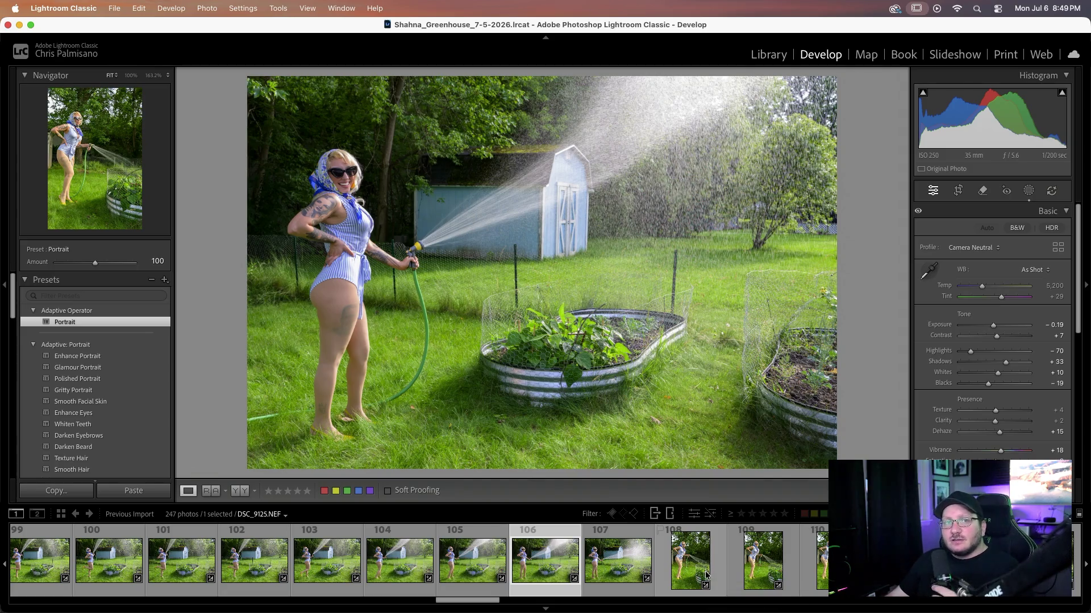
pyautogui.moveTo(710, 612)
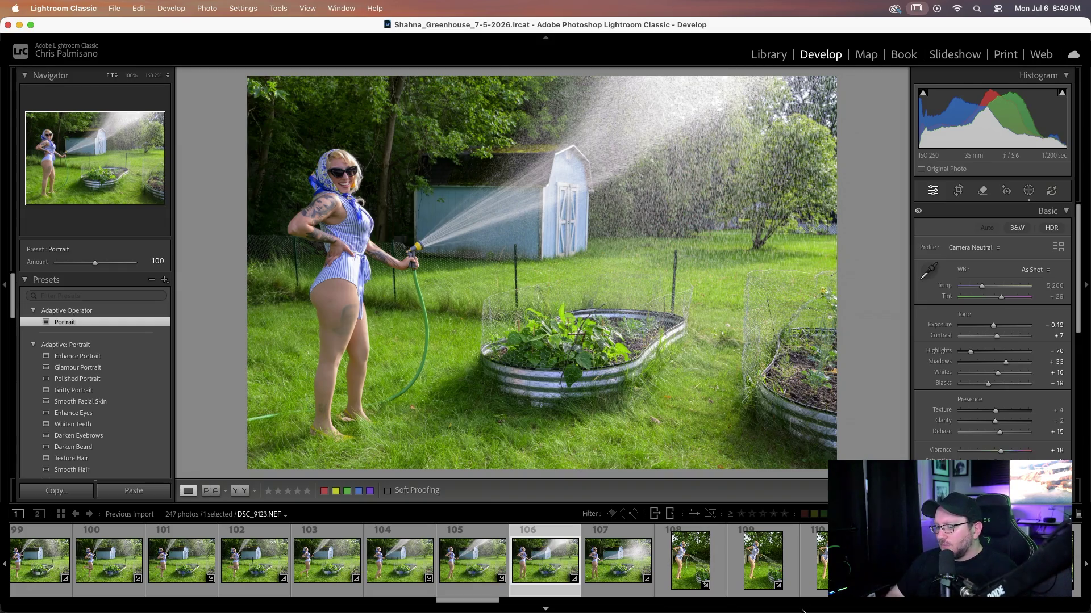
pyautogui.press('Right')
pyautogui.press('Right')
pyautogui.press('Right')
pyautogui.press('Right')
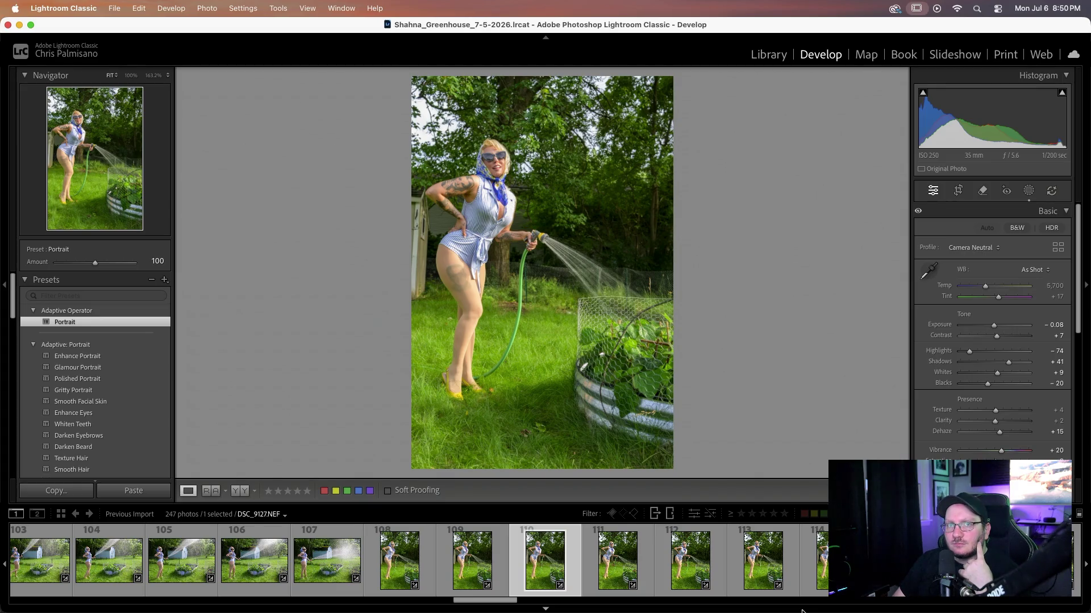
# - Continue through the vertical hose shots by the raised bed to DSC_9133
pyautogui.press('Right')
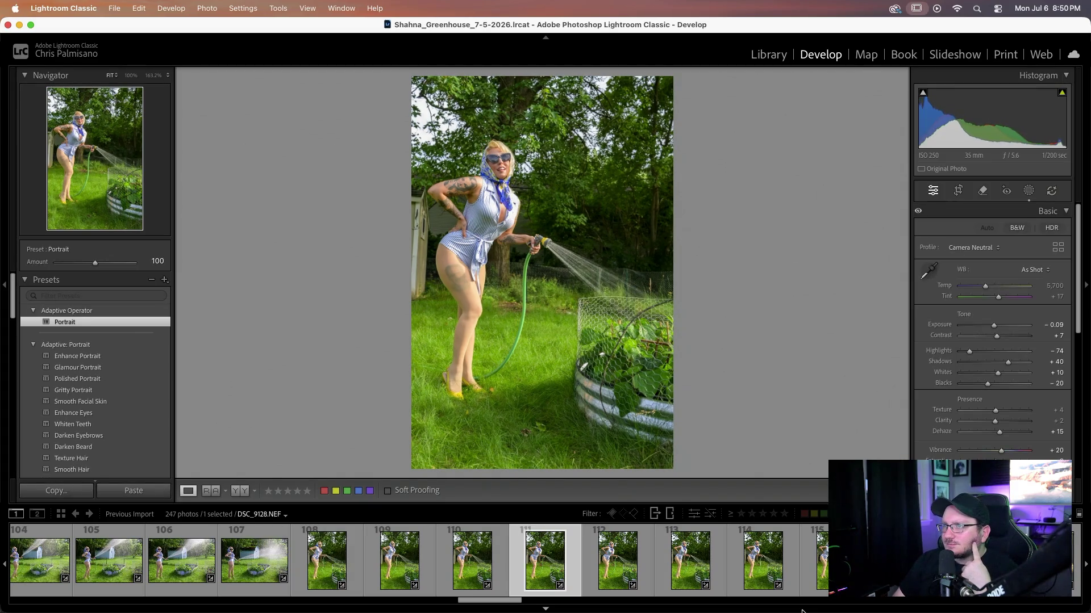
pyautogui.press('Right')
pyautogui.press('Right')
pyautogui.press('Right')
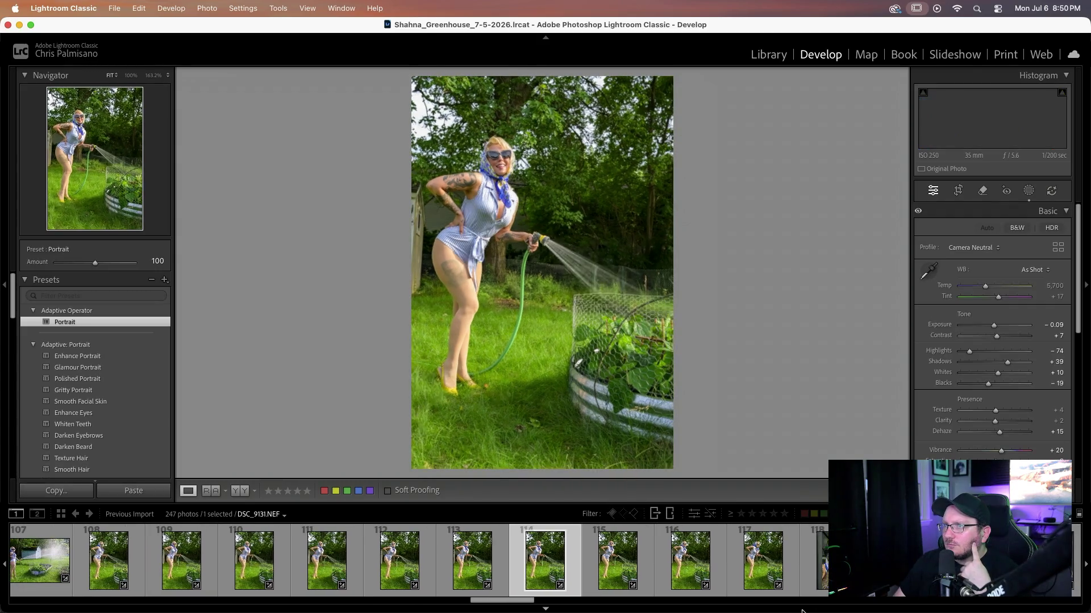
pyautogui.press('Right')
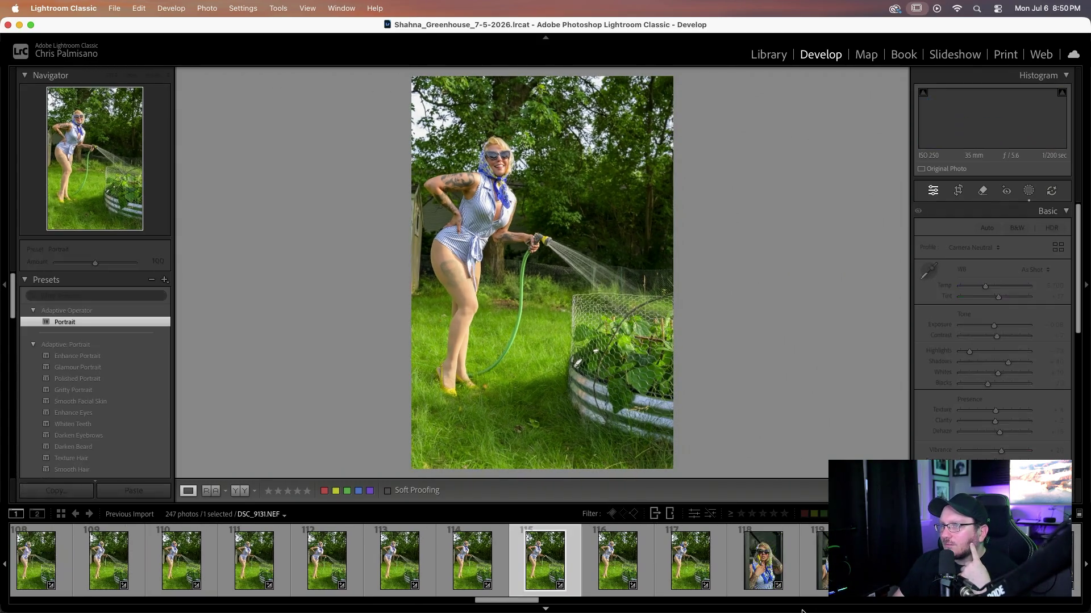
pyautogui.press('Right')
pyautogui.press('Right')
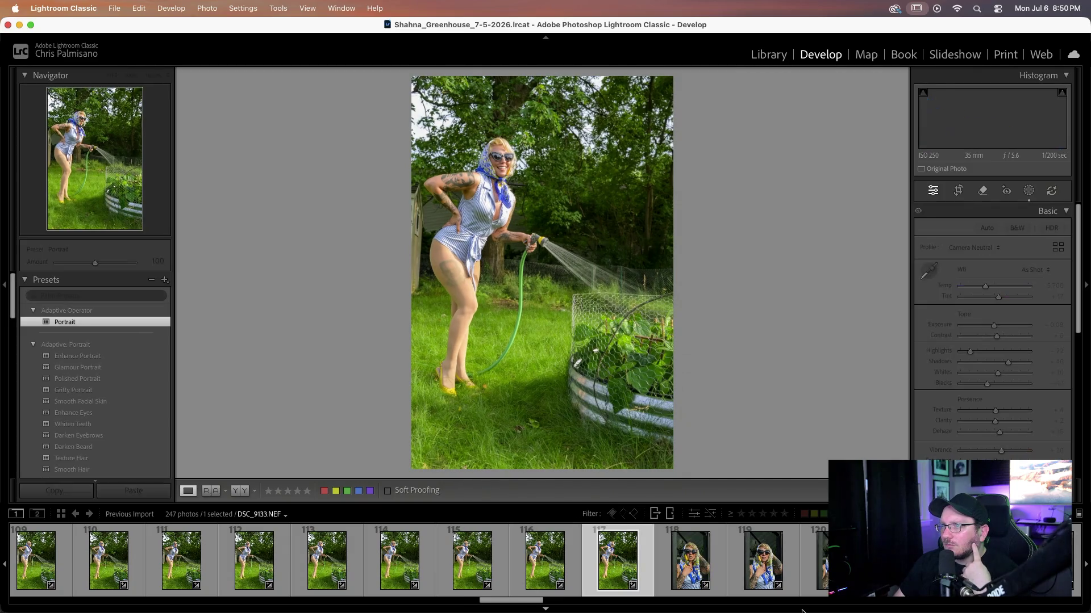
pyautogui.press('Right')
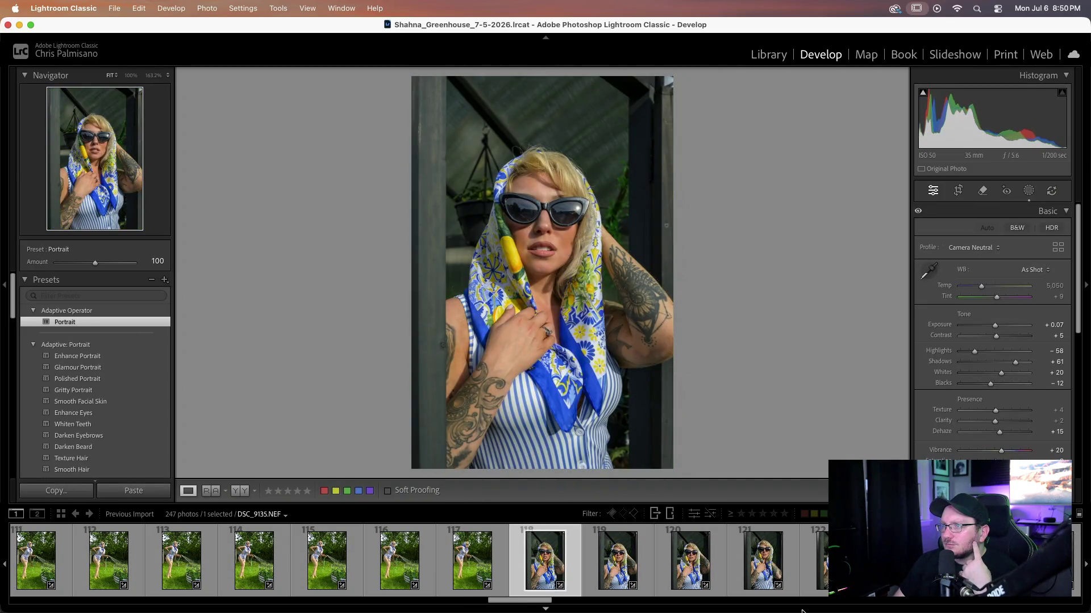
# - Step through the greenhouse headscarf portraits from DSC_9138 past DSC_9151
pyautogui.press('Right')
pyautogui.press('Right')
pyautogui.press('Right')
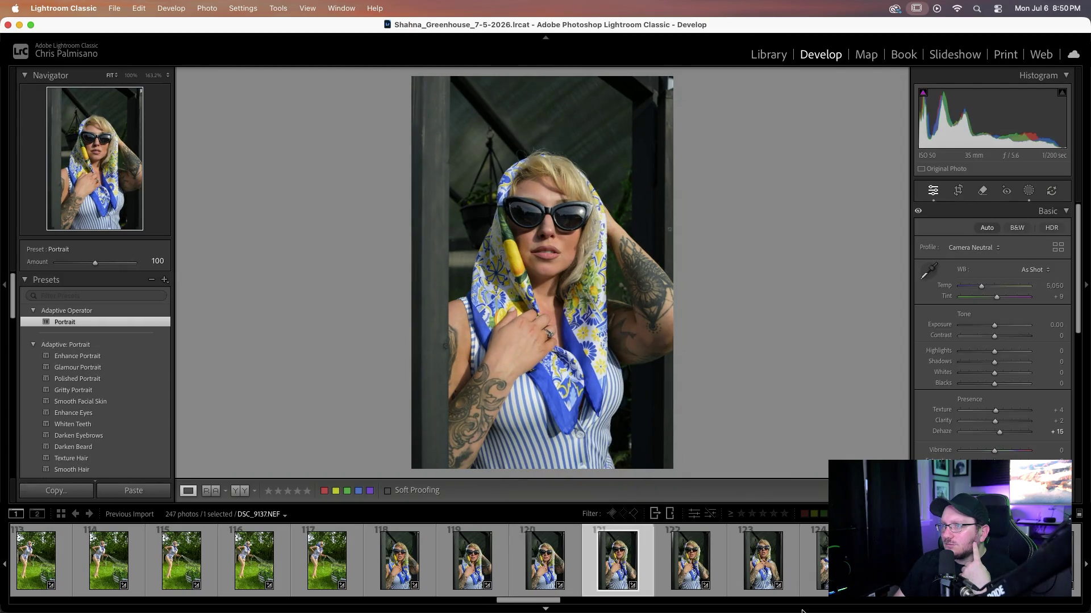
pyautogui.press('Right')
pyautogui.press('Right')
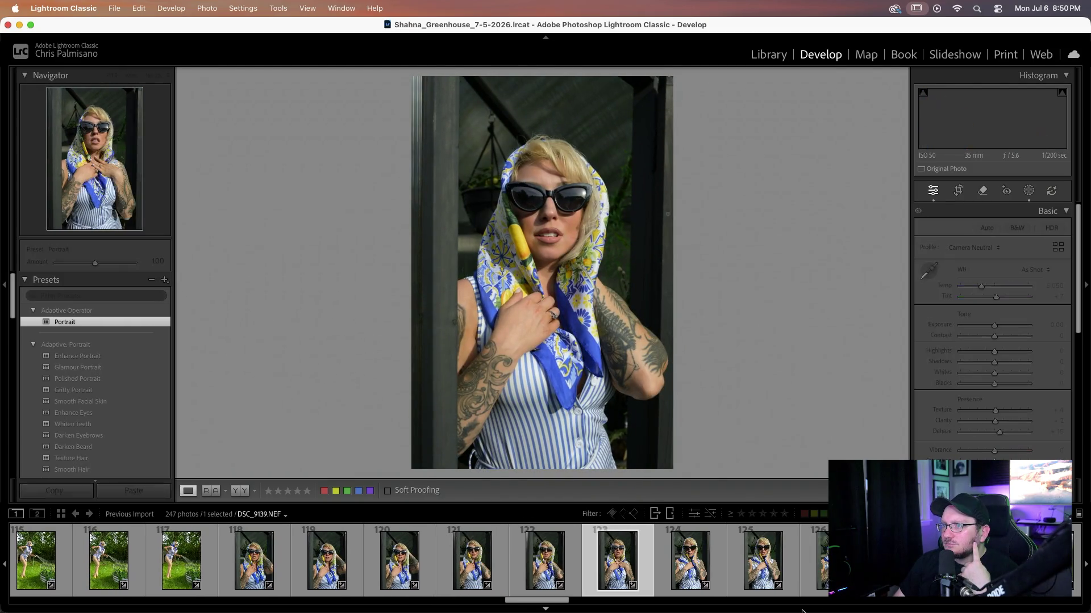
pyautogui.press('Right')
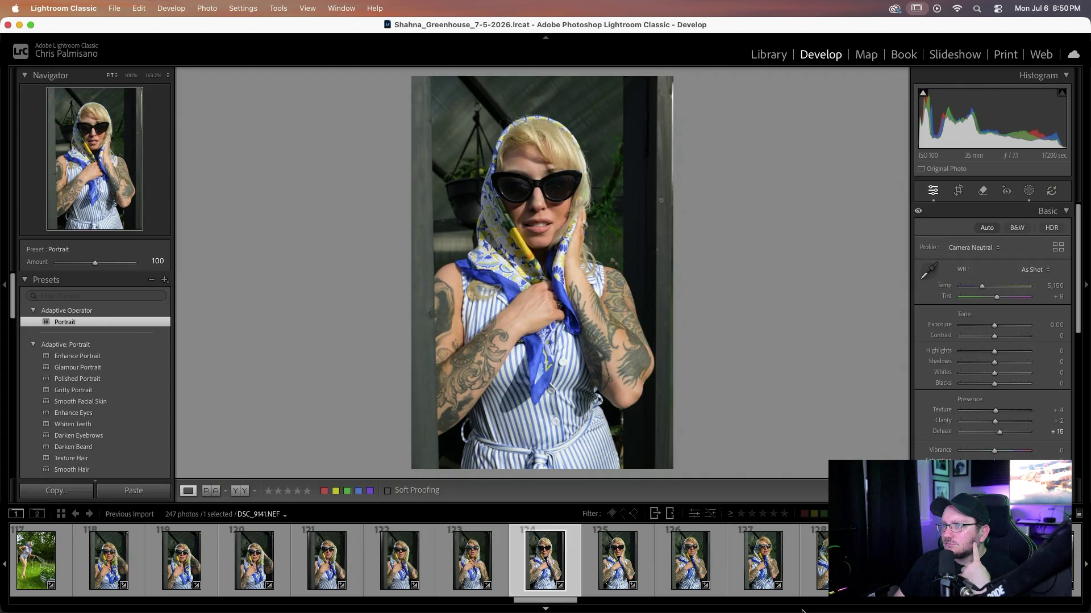
pyautogui.press('Right')
pyautogui.press('Right')
pyautogui.press('Right')
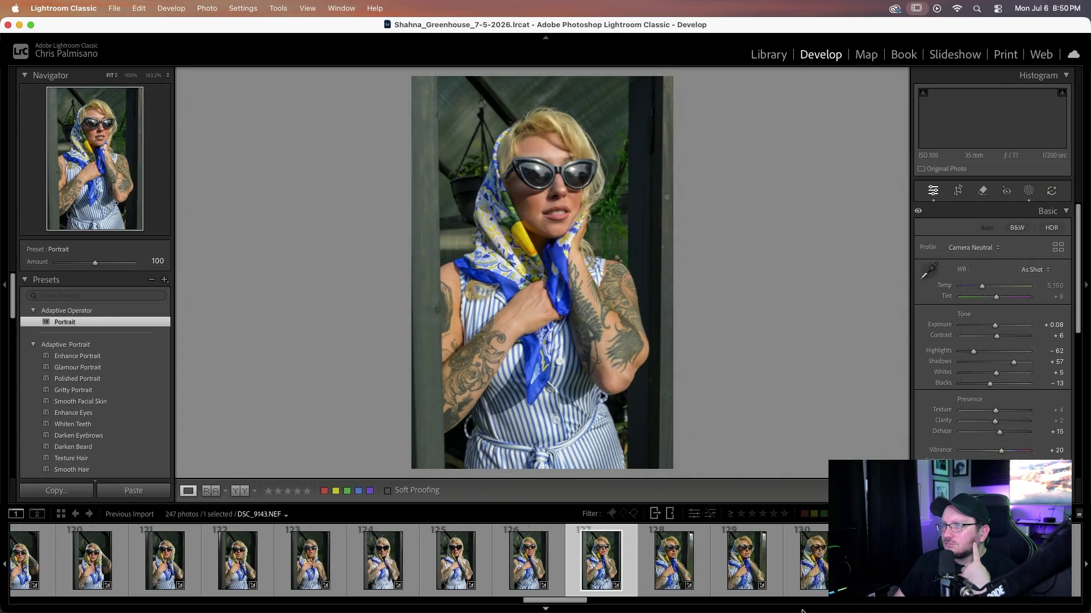
pyautogui.press('Right')
pyautogui.press('Right')
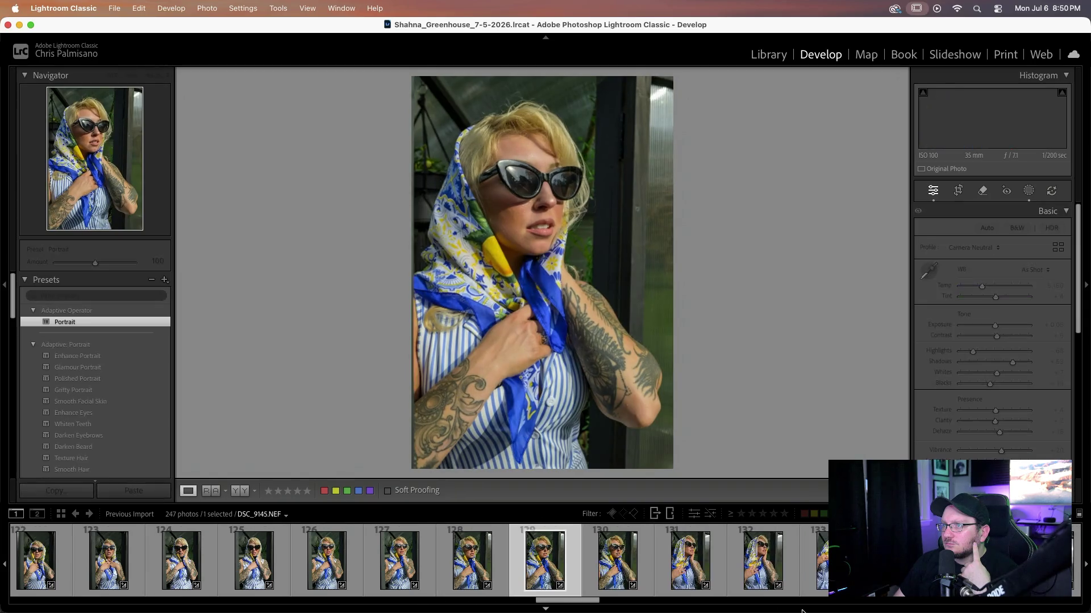
pyautogui.press('Right')
pyautogui.press('Right')
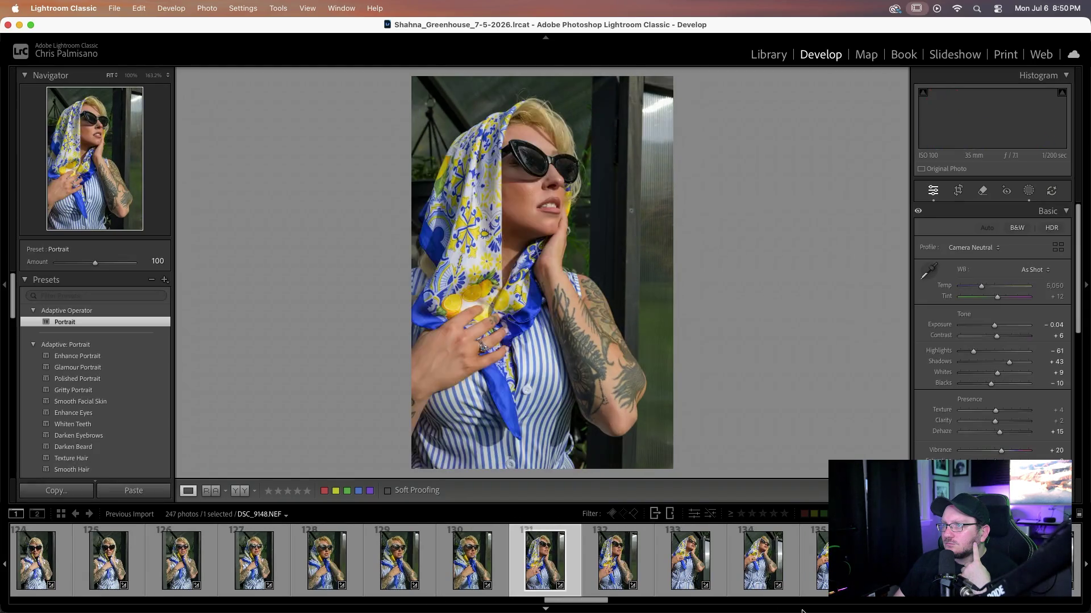
pyautogui.press('Right')
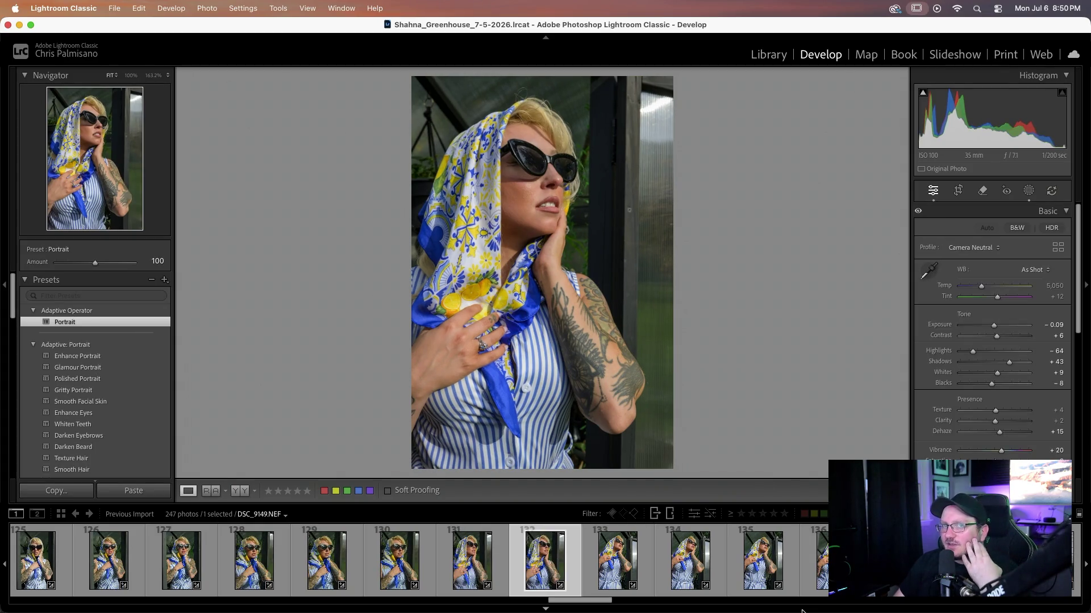
pyautogui.press('Right')
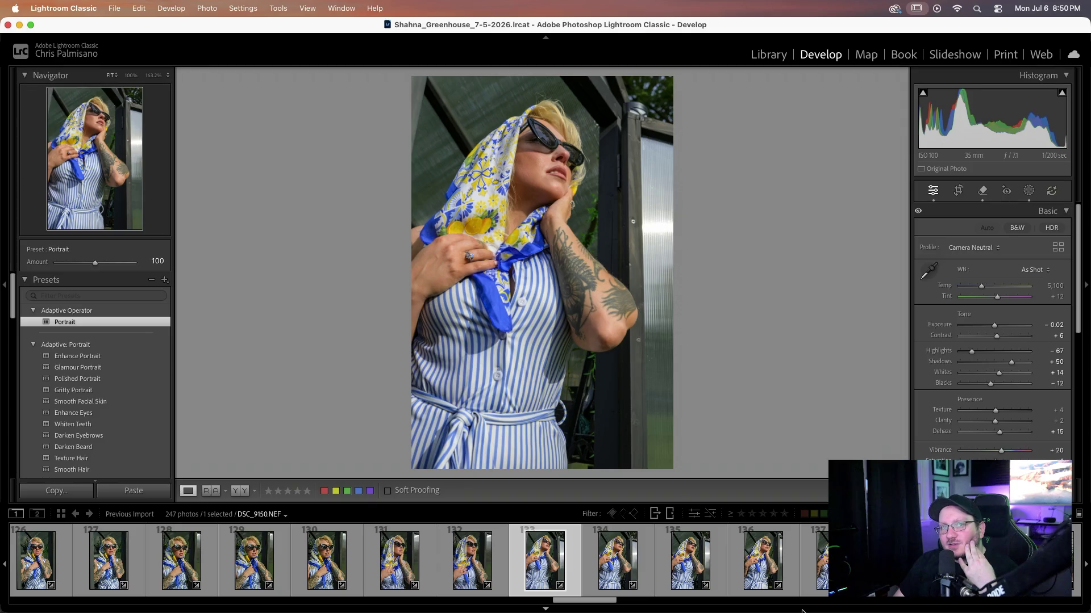
pyautogui.press('Right')
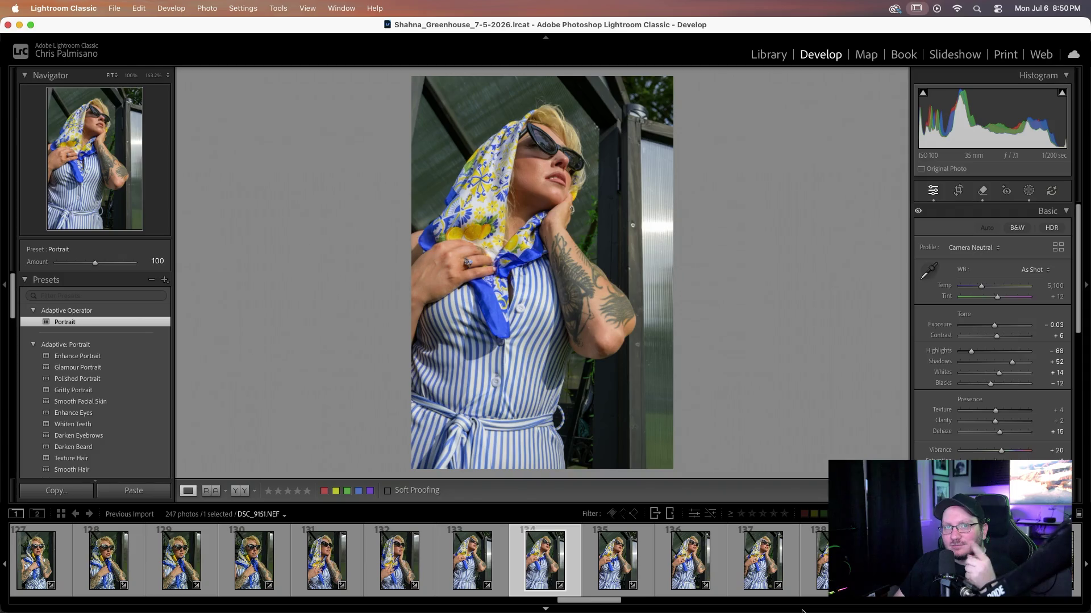
pyautogui.press('Right')
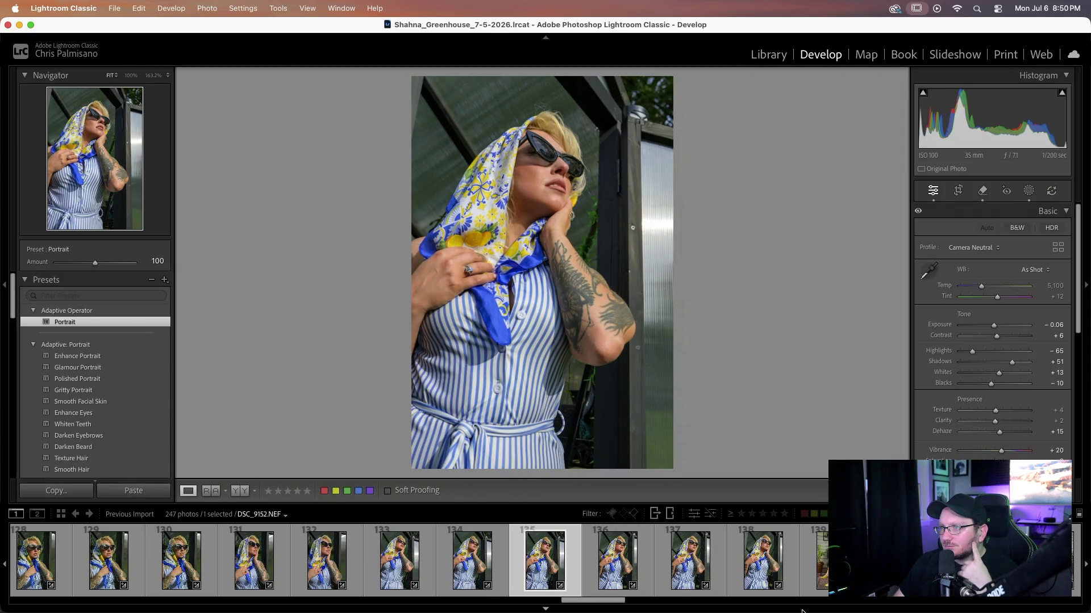
pyautogui.press('Right')
pyautogui.press('Right')
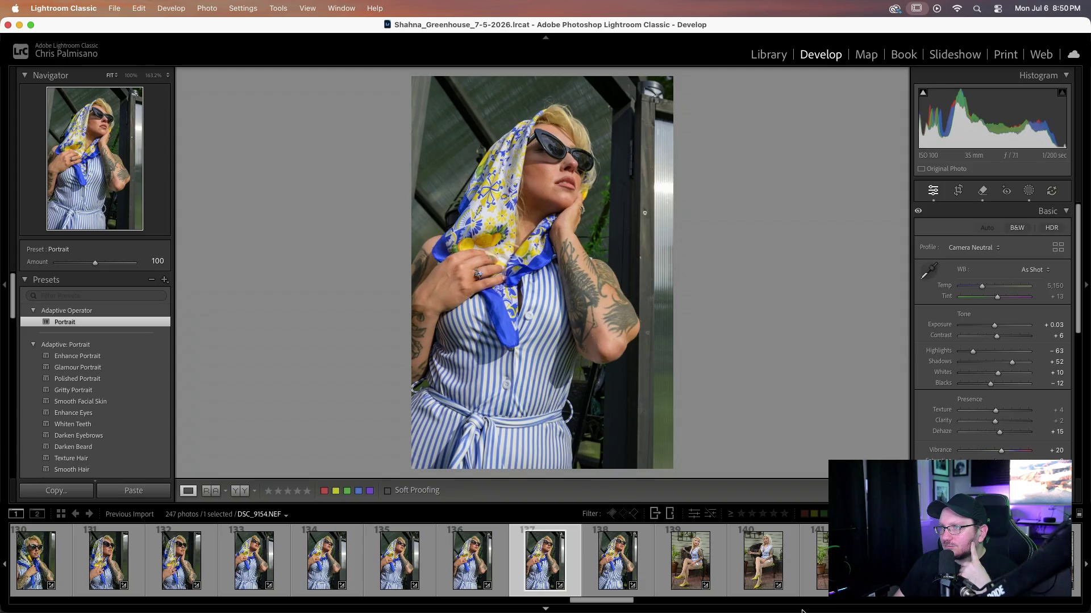
pyautogui.press('Right')
# - Browse the patio wicker-chair portraits, then back up two photos to DSC_9180
pyautogui.press('Right')
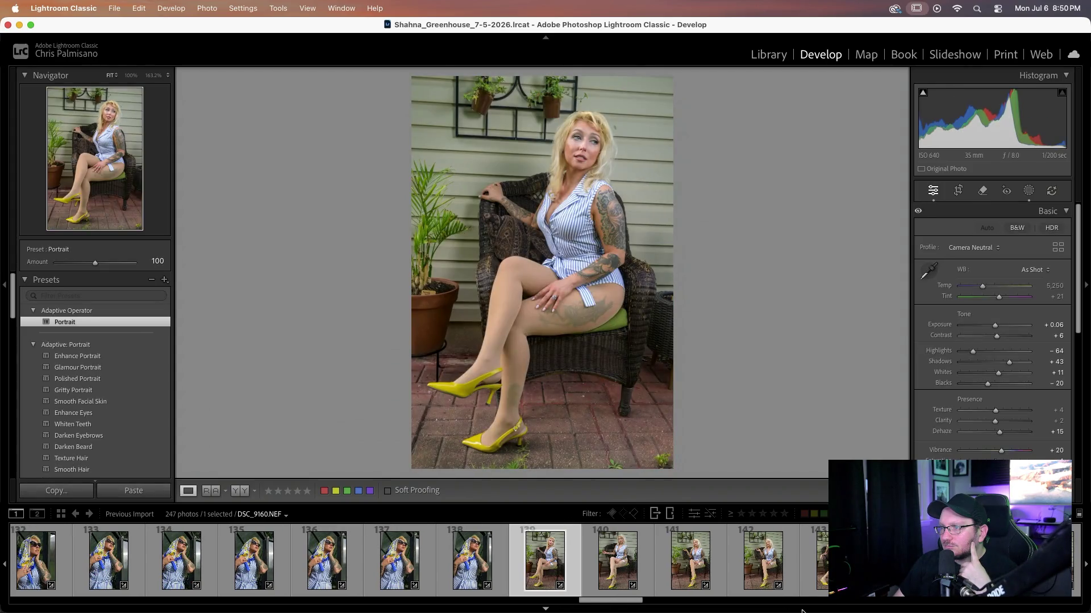
pyautogui.press('Right')
pyautogui.press('Right')
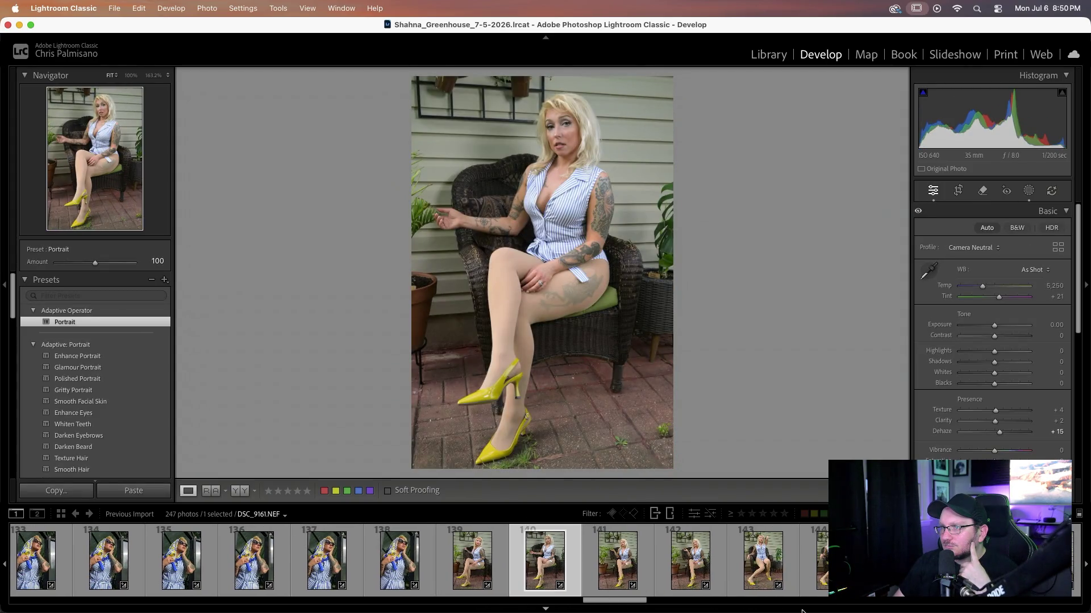
pyautogui.press('Right')
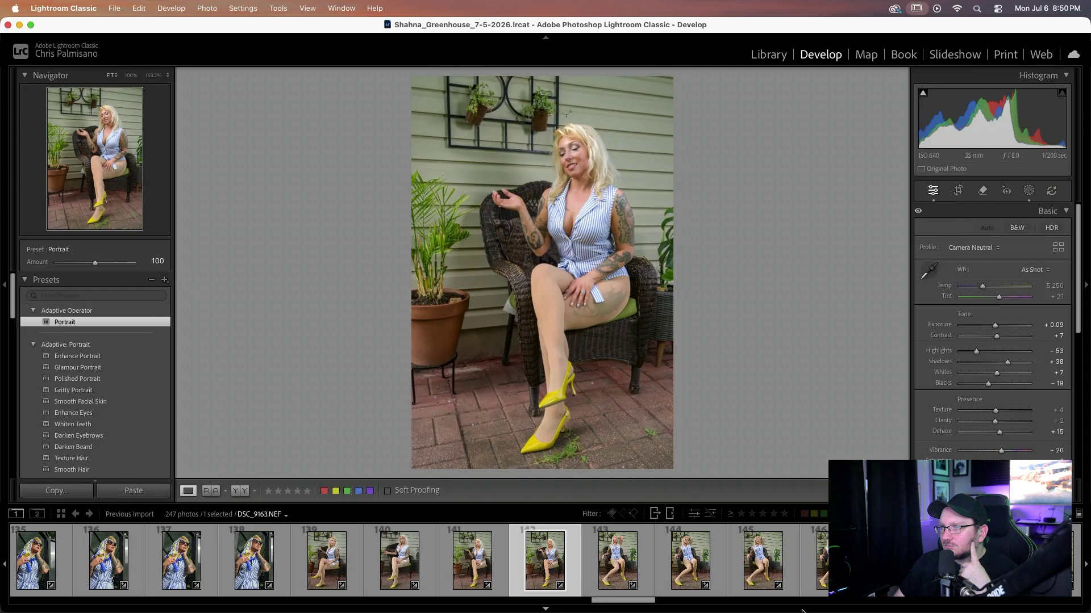
pyautogui.press('Right')
pyautogui.press('Right')
pyautogui.press('Right')
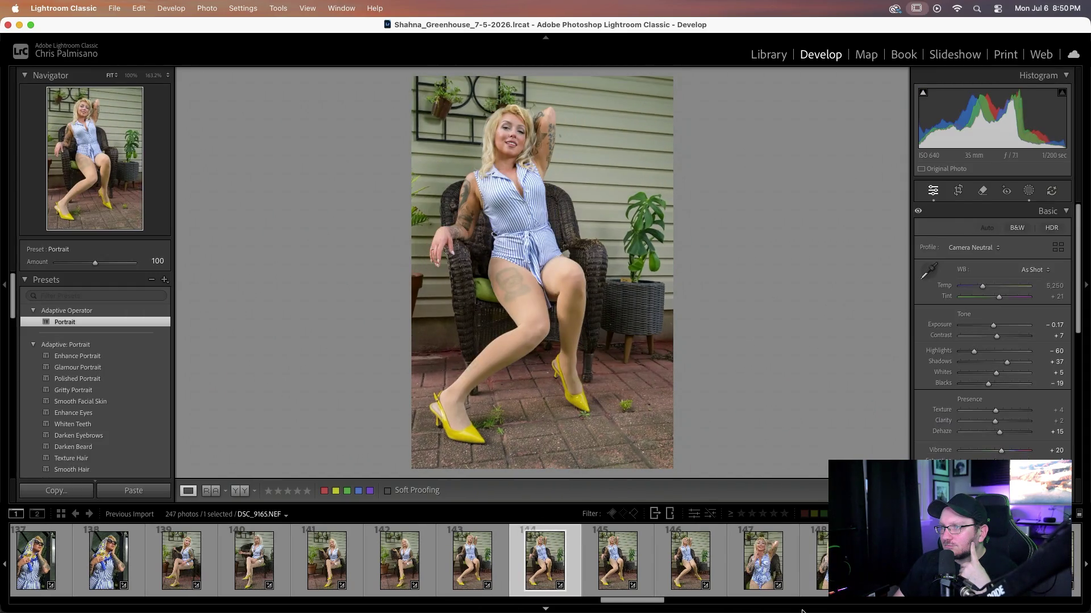
pyautogui.press('Right')
pyautogui.press('Right')
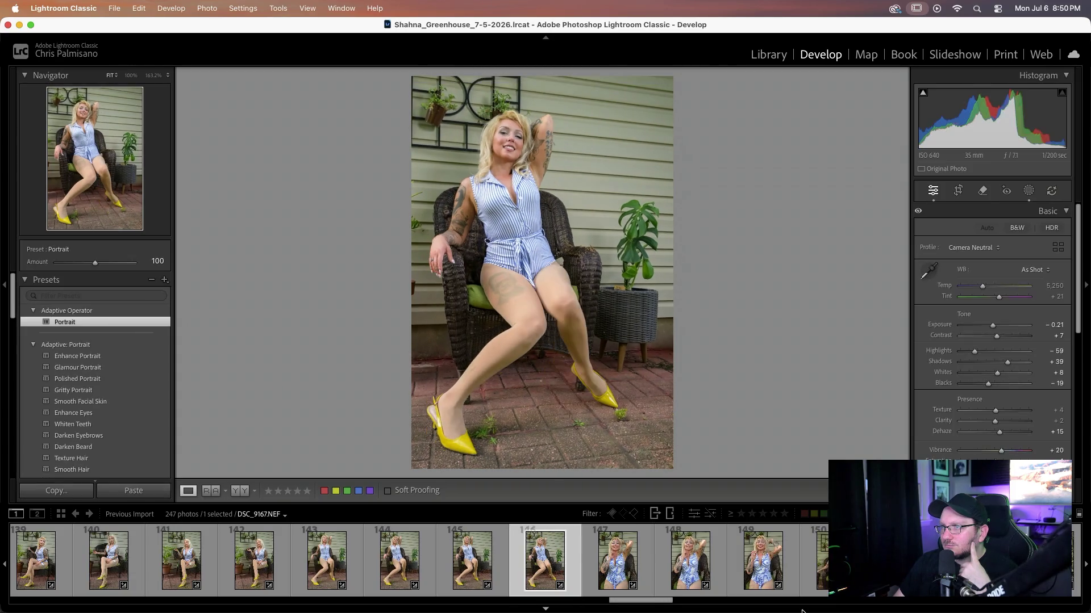
pyautogui.press('Right')
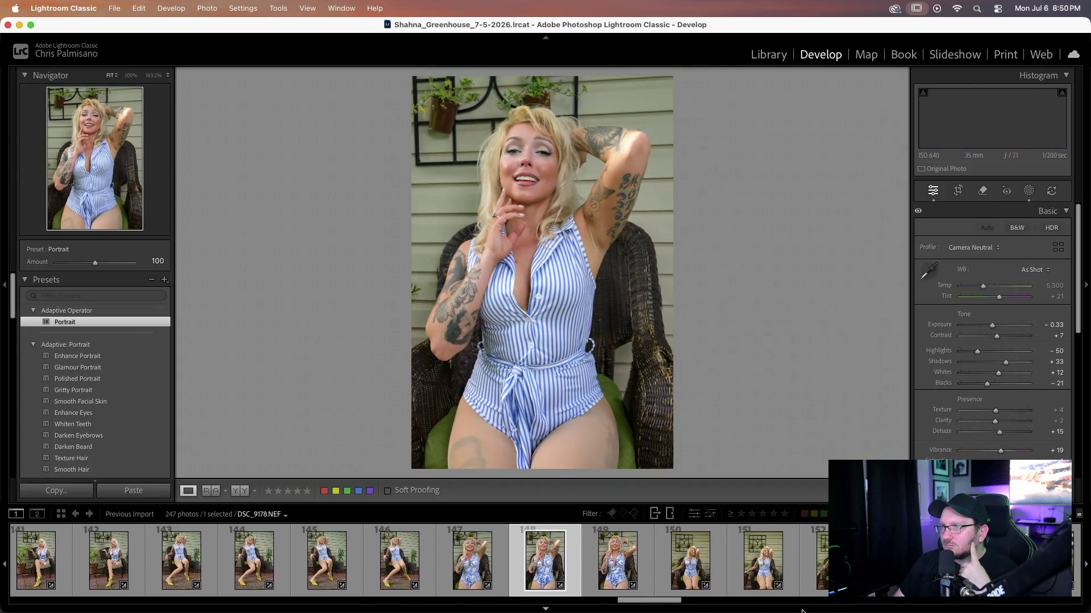
pyautogui.press('Right')
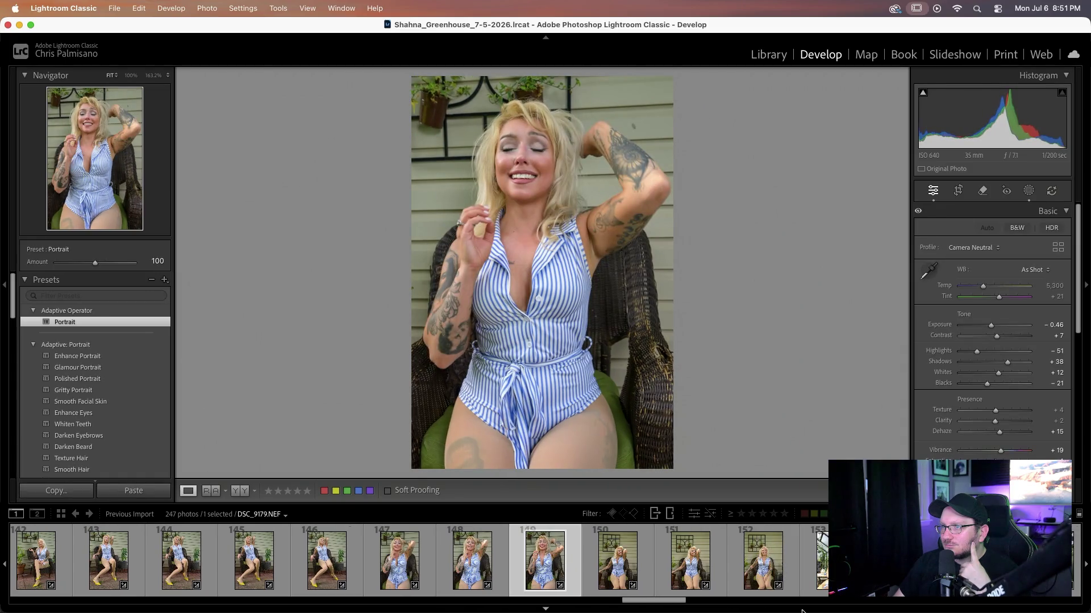
pyautogui.press('Right')
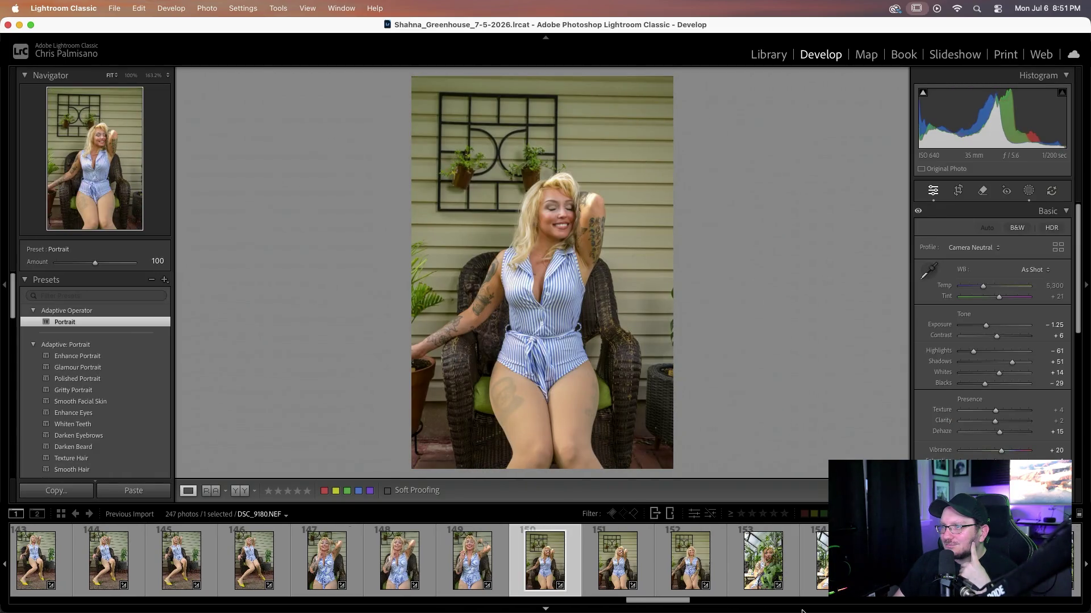
pyautogui.press('Right')
pyautogui.press('Left')
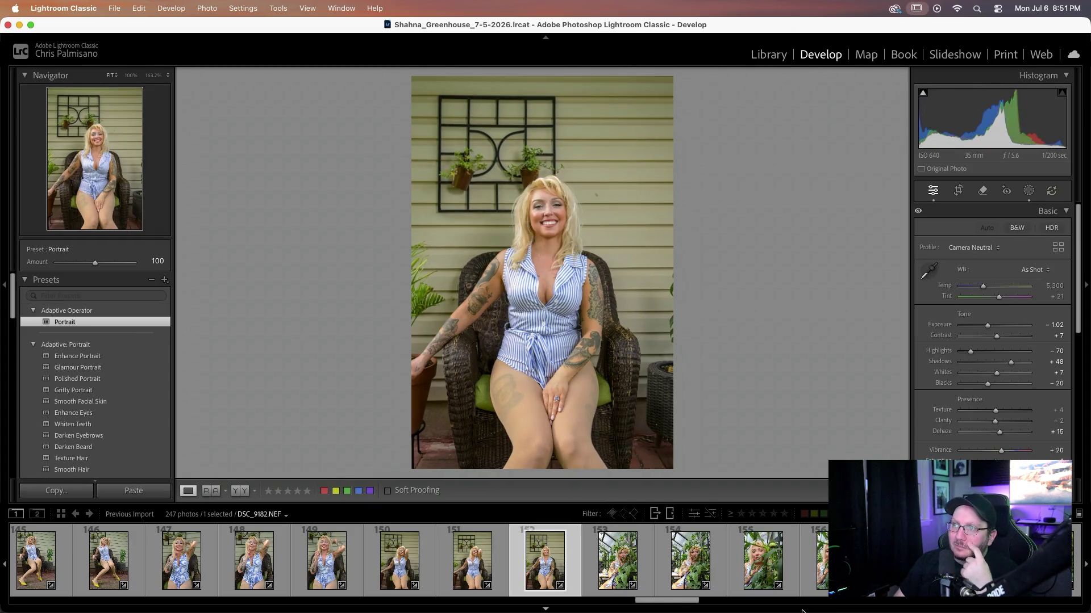
pyautogui.press('Left')
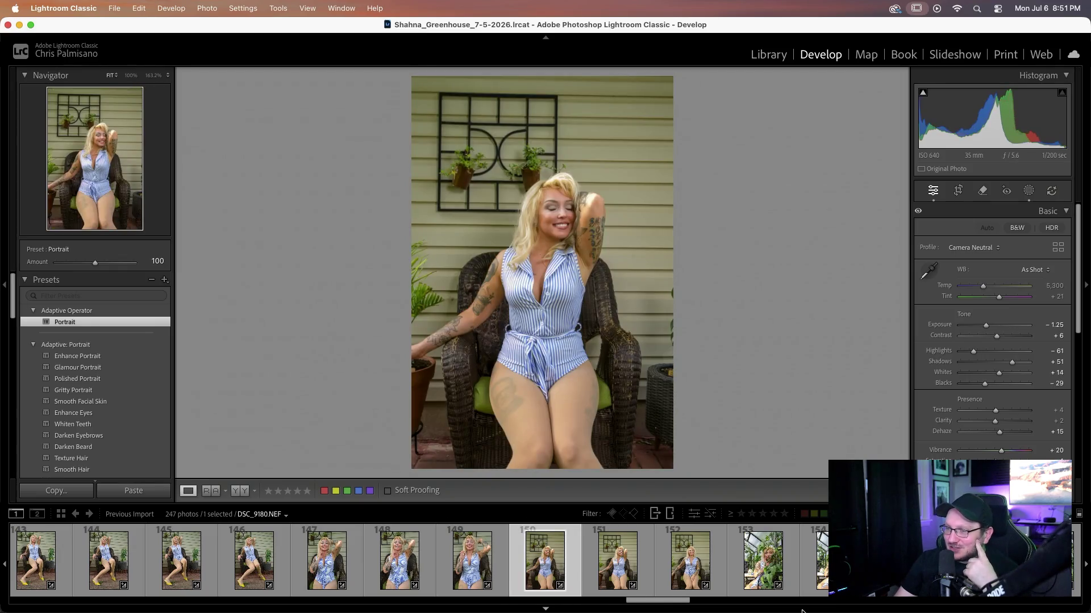
# - Go back two photos toward the laughing striped-romper close-up DSC_9179
pyautogui.press('Left')
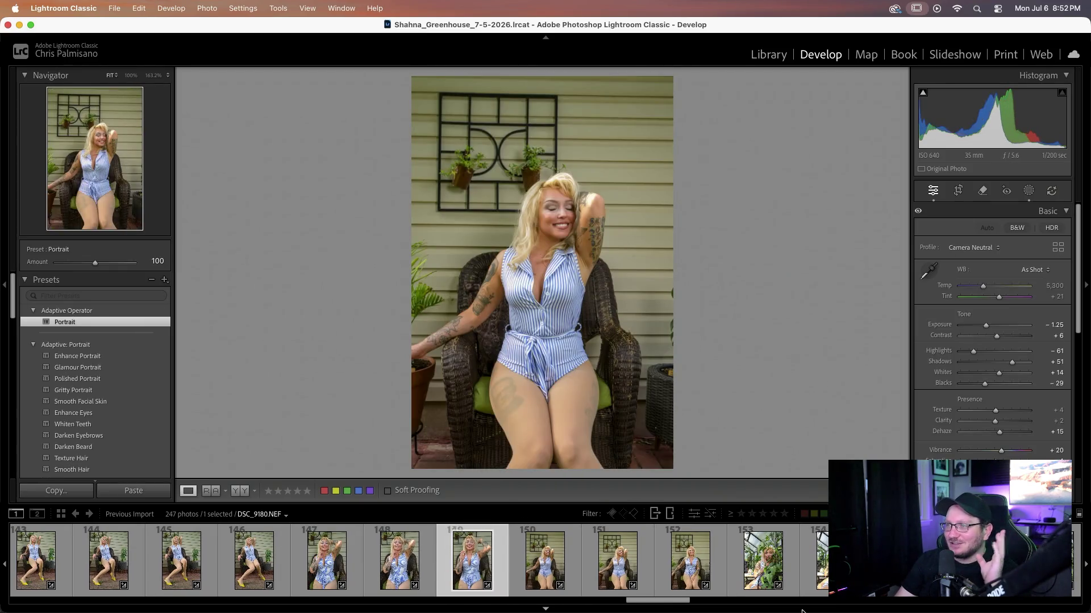
pyautogui.press('Left')
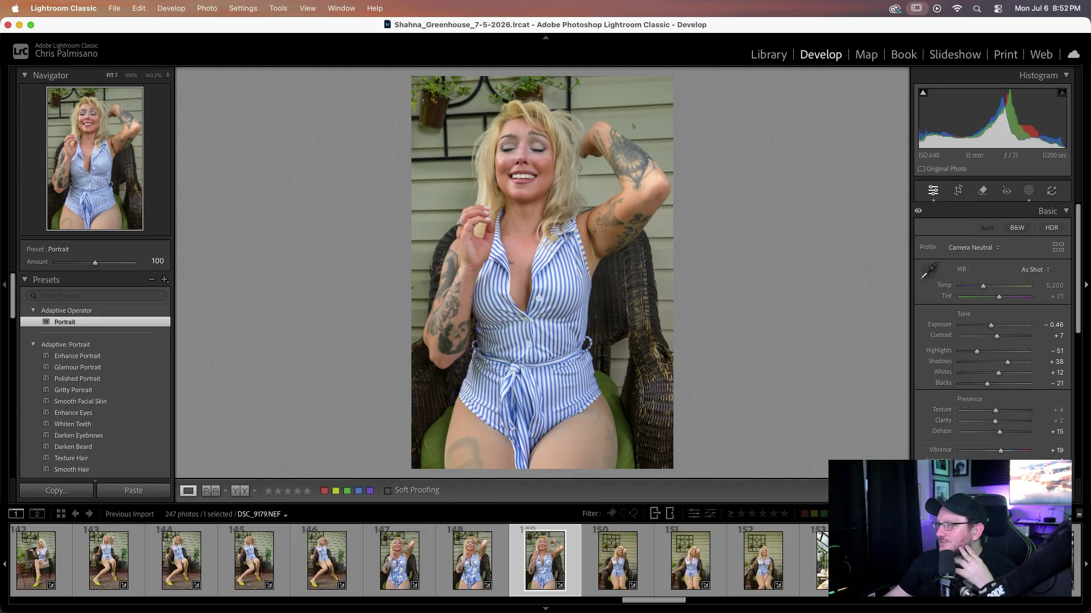
# - On DSC_9179, remove the wall spot above her raised arm and the left-edge distraction at Size 12
pyautogui.click(982, 190)
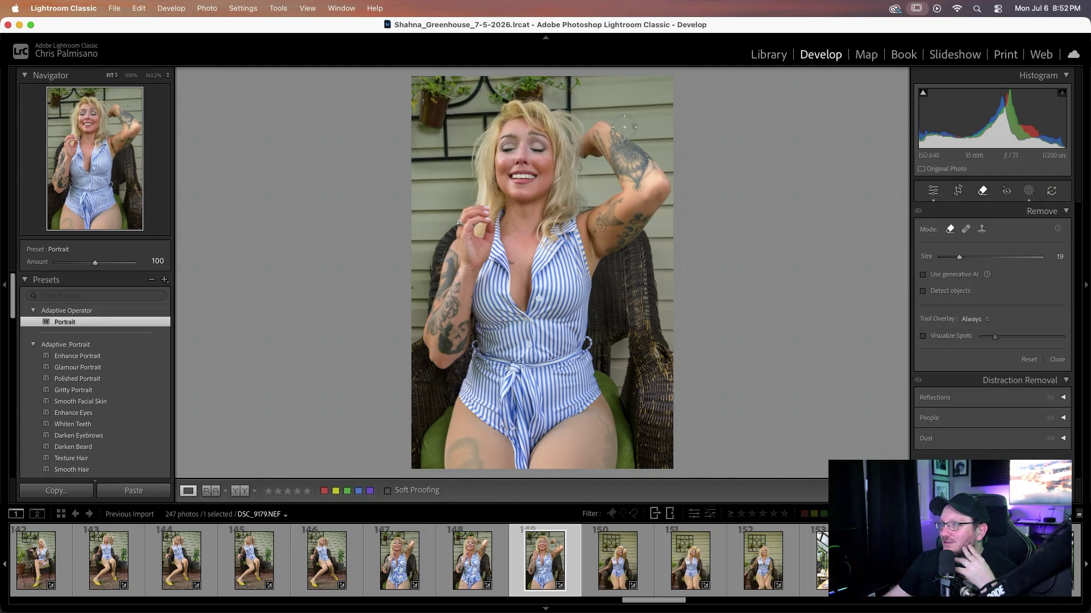
pyautogui.scroll(-5, 630, 126)
pyautogui.scroll(-2, 632, 126)
pyautogui.click(633, 125)
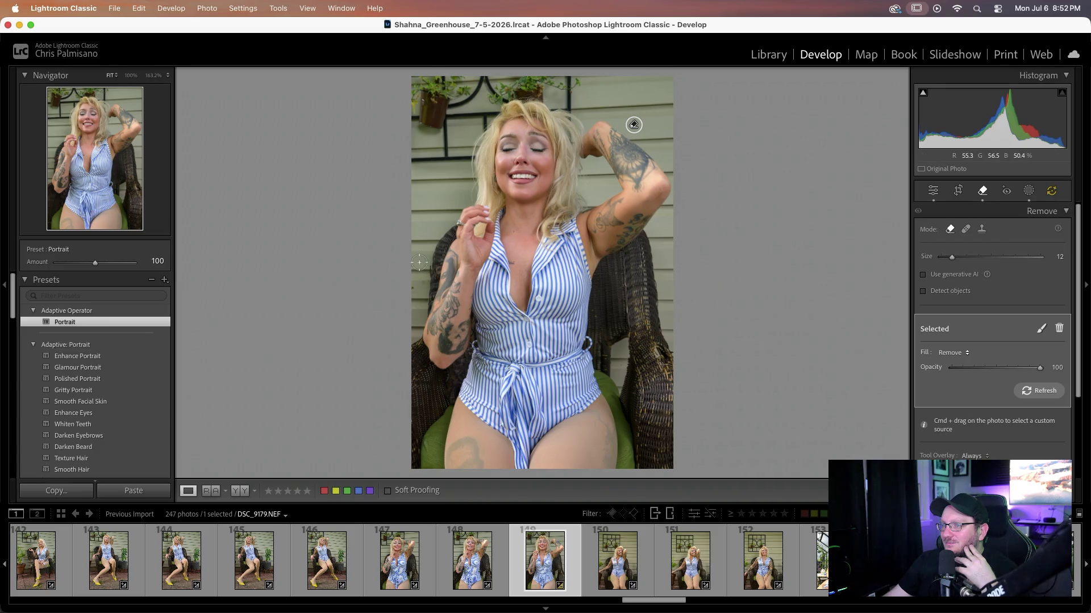
pyautogui.click(412, 286)
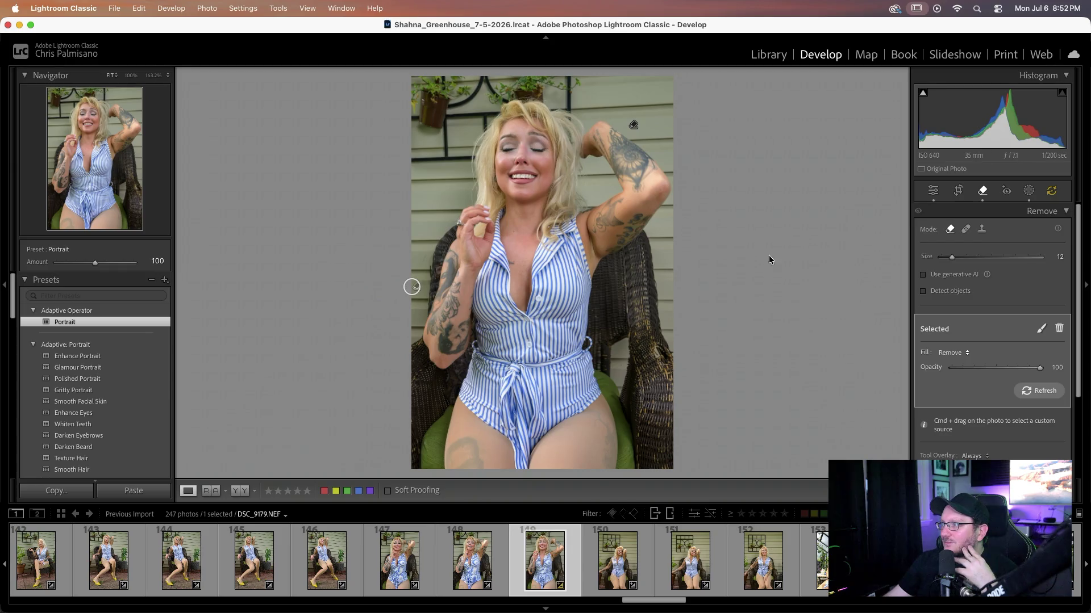
# - Update the outdated AI settings for the edits and return to the Basic adjustments
pyautogui.click(1050, 195)
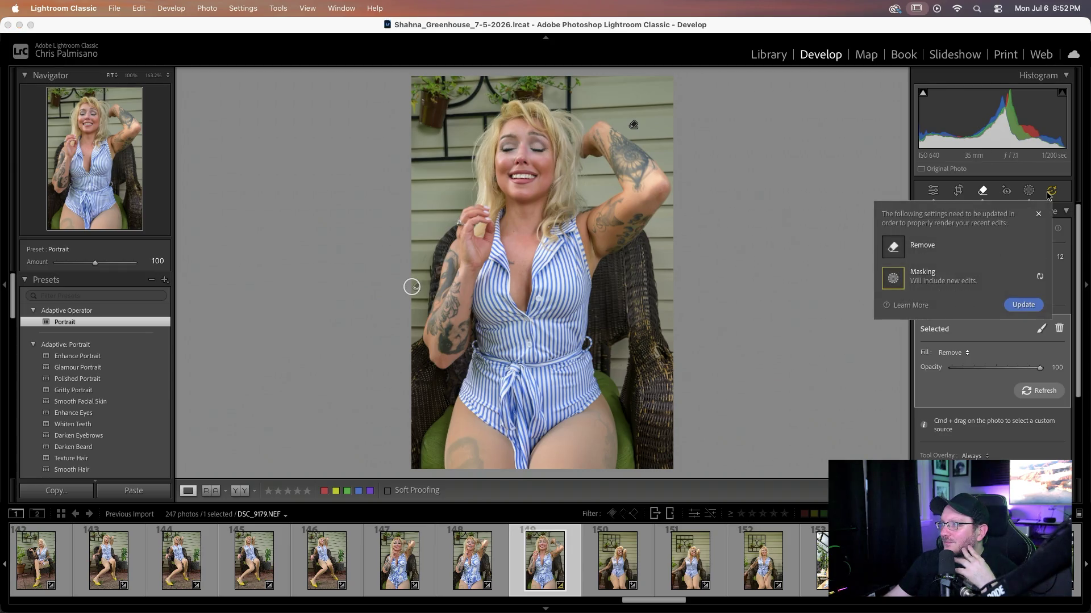
pyautogui.click(1026, 304)
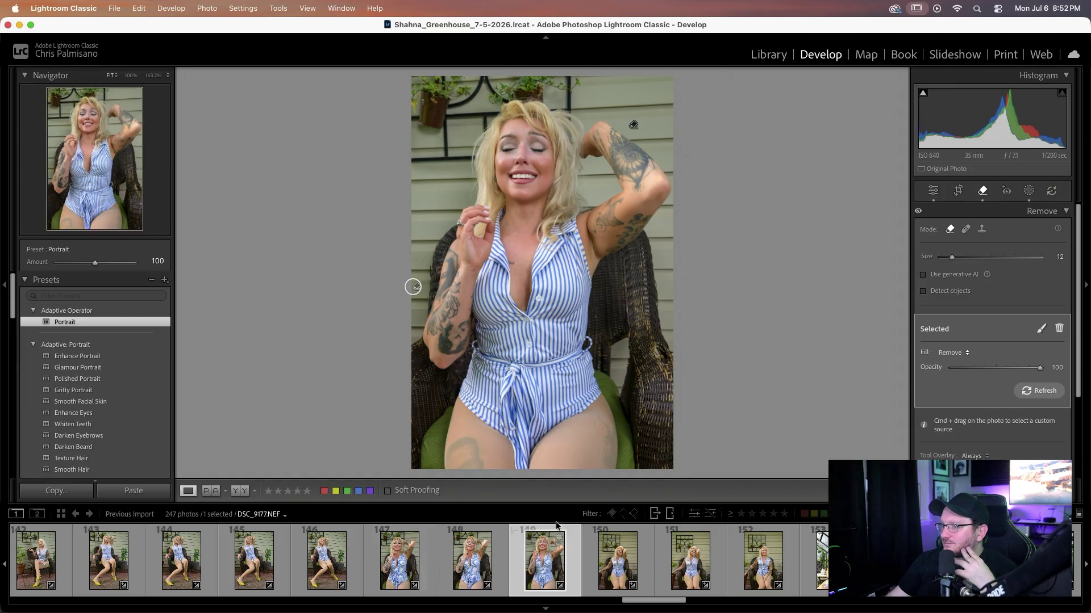
pyautogui.click(933, 191)
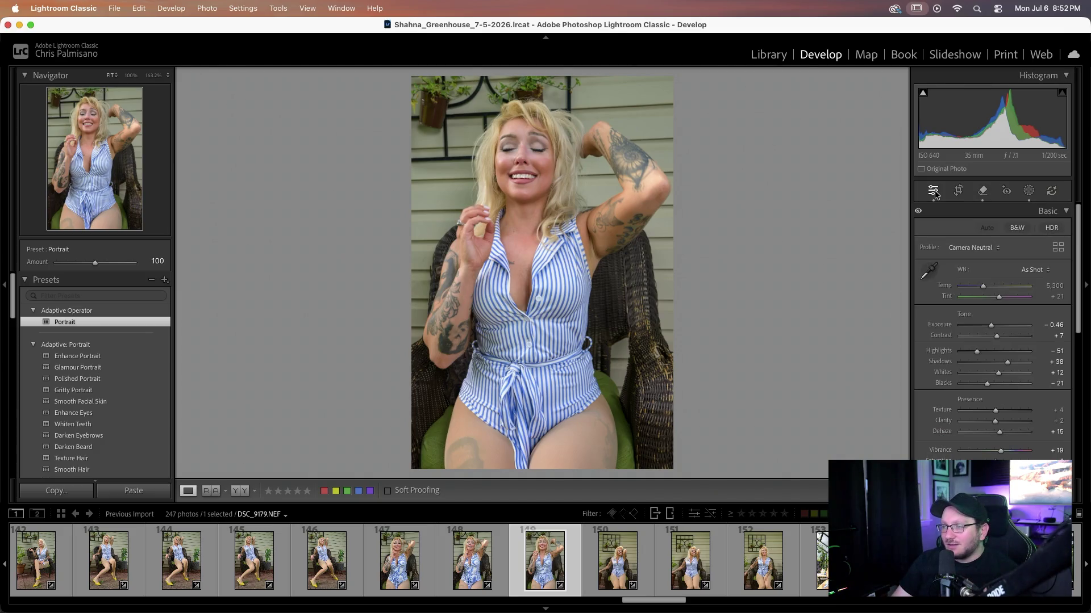
# - Browse back and forth through DSC_9179–DSC_9182, settling on the wicker-chair shot DSC_9180
pyautogui.press('Right')
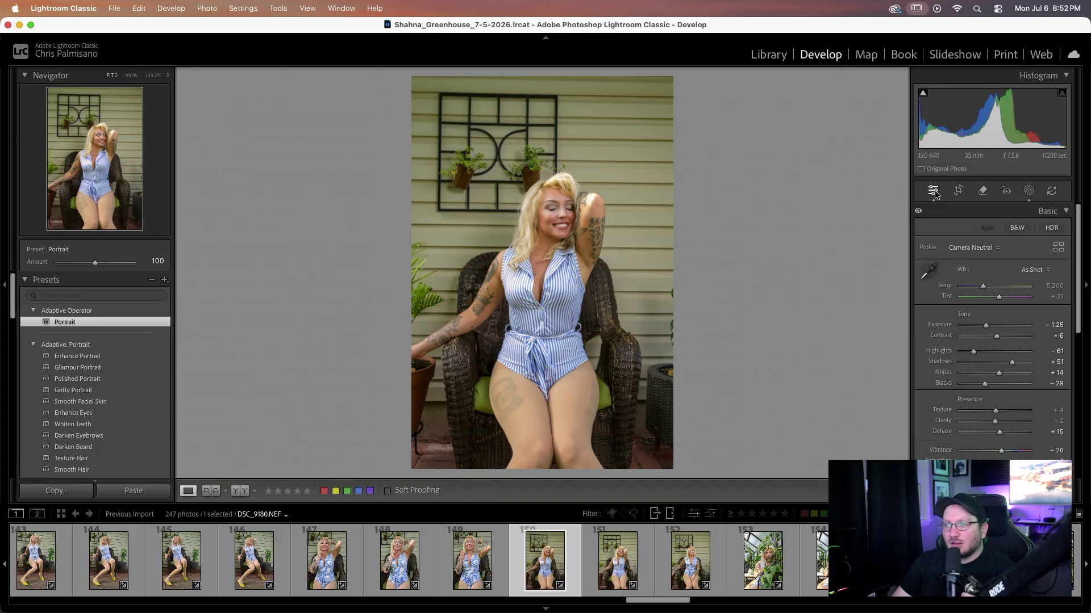
pyautogui.press('Right')
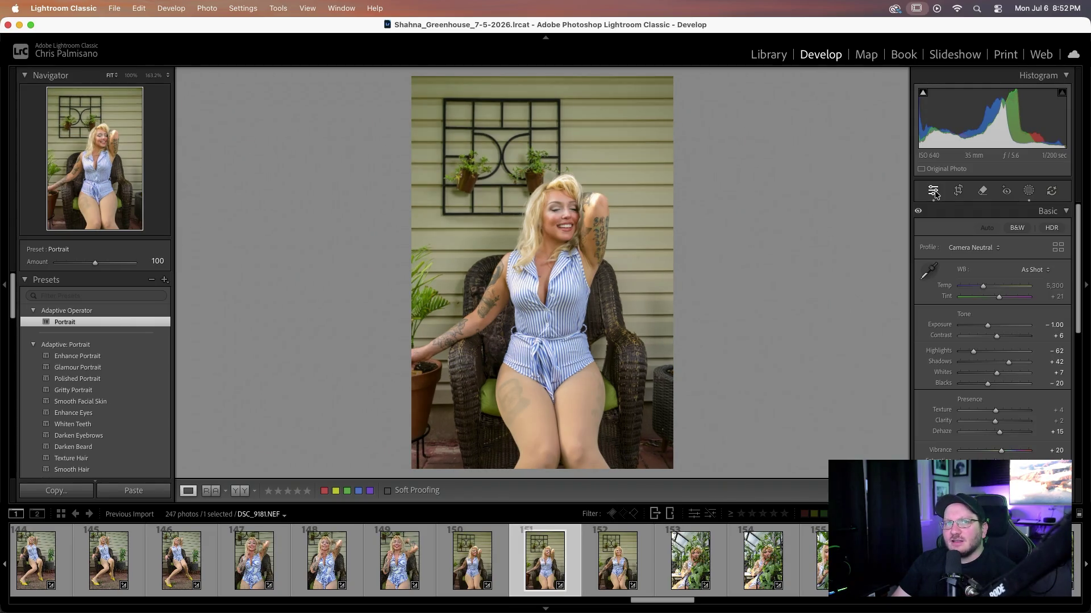
pyautogui.press('Right')
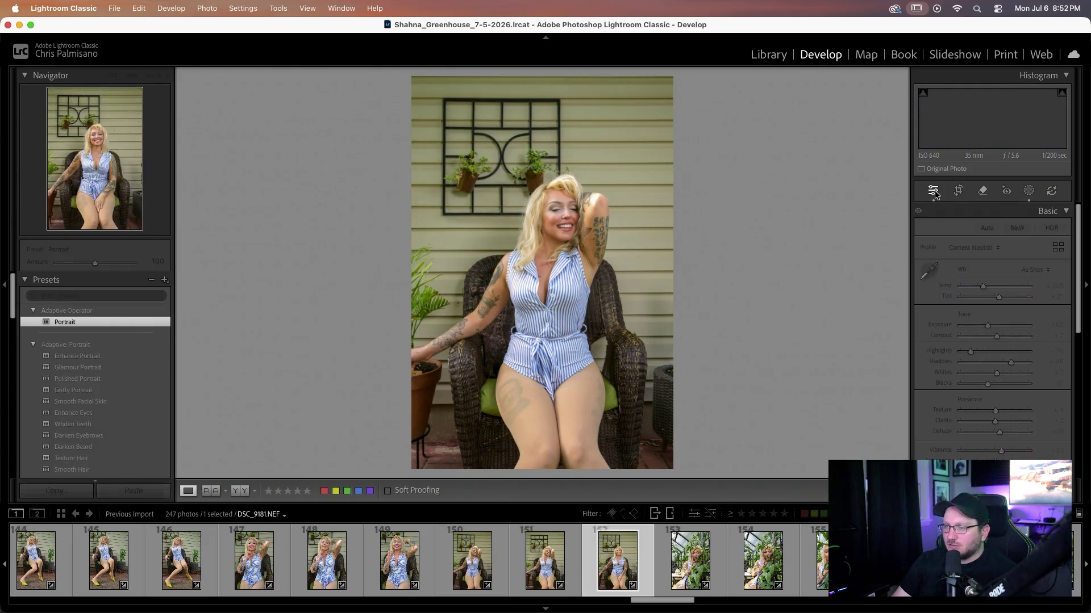
pyautogui.press('Left')
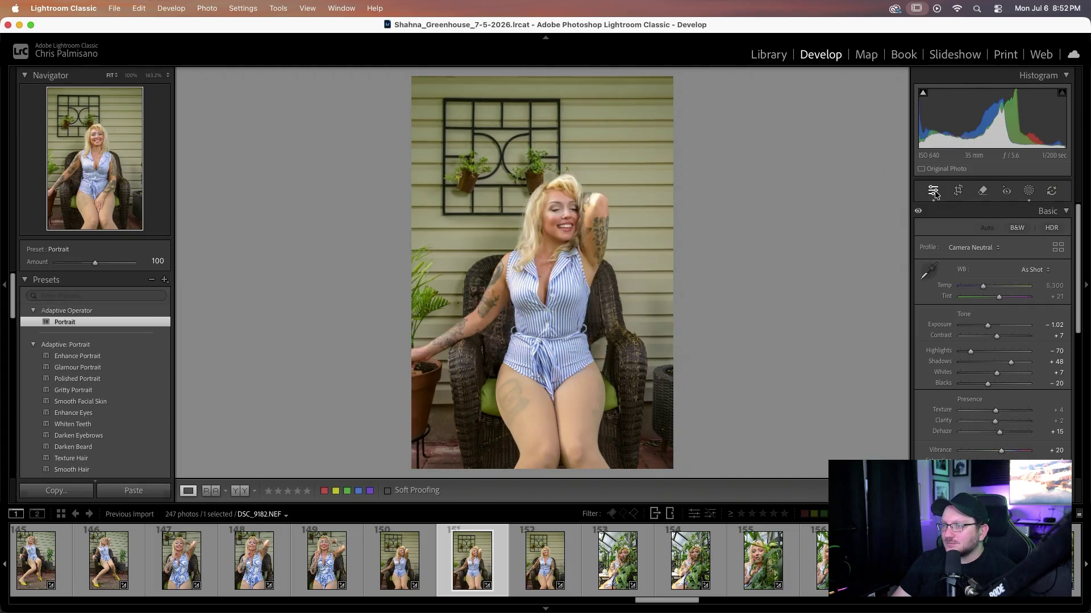
pyautogui.press('Left')
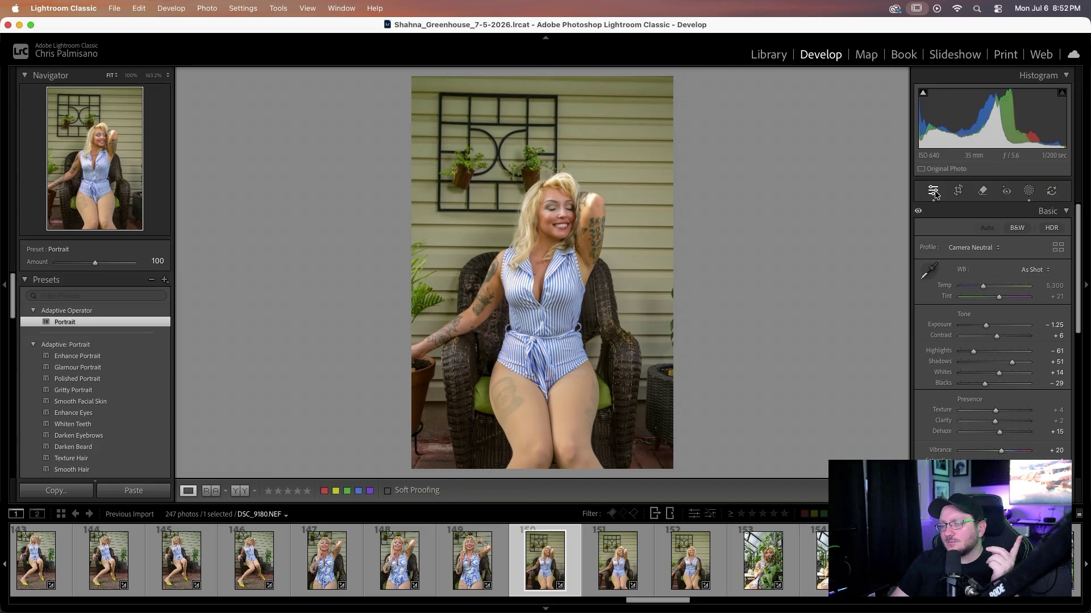
pyautogui.press('Left')
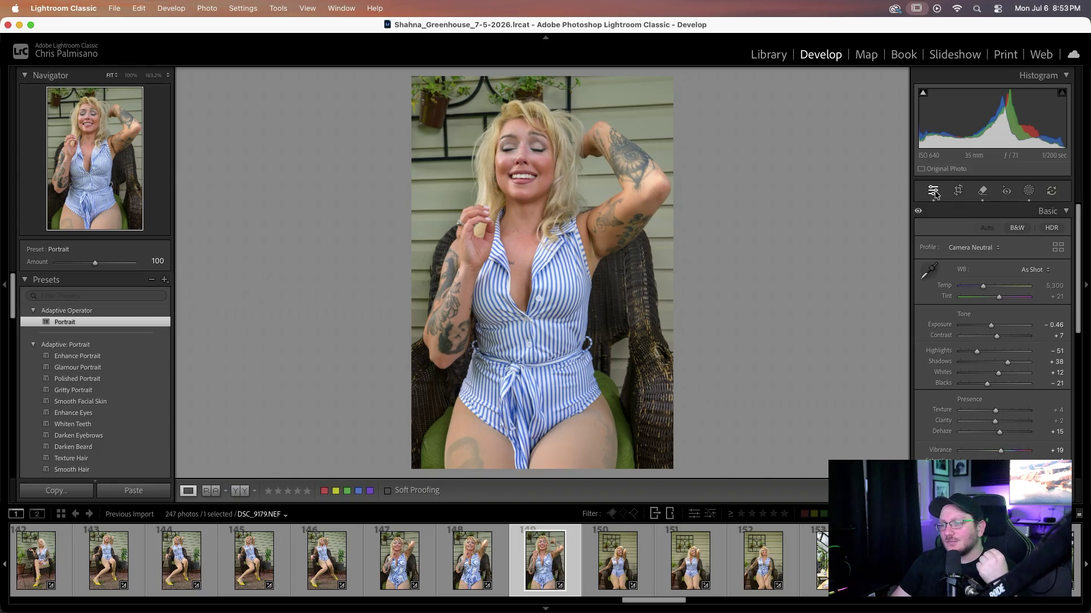
pyautogui.press('Right')
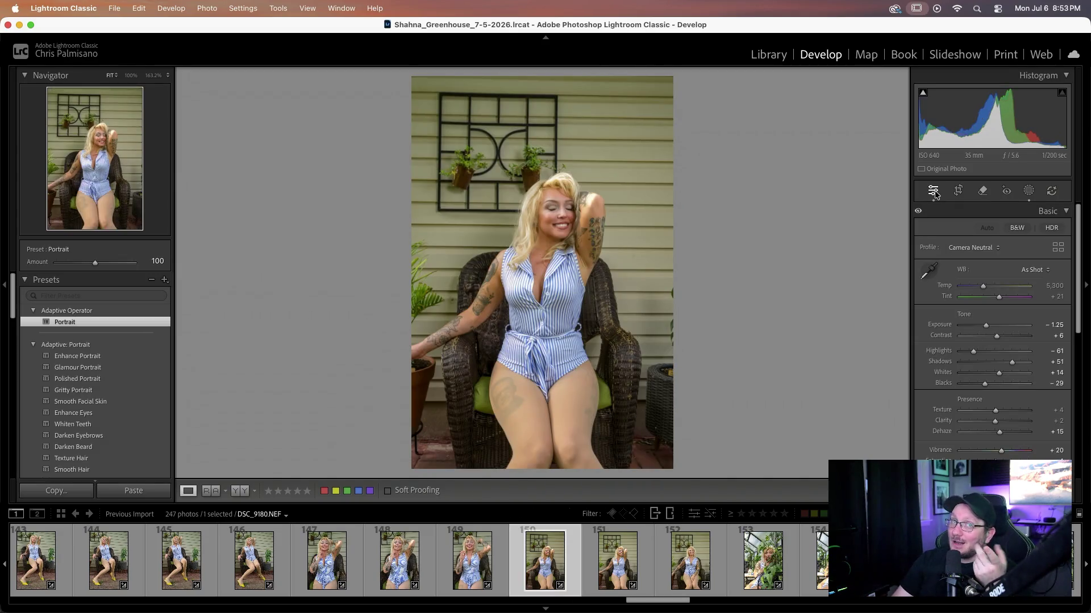
pyautogui.press('Right')
pyautogui.press('Right')
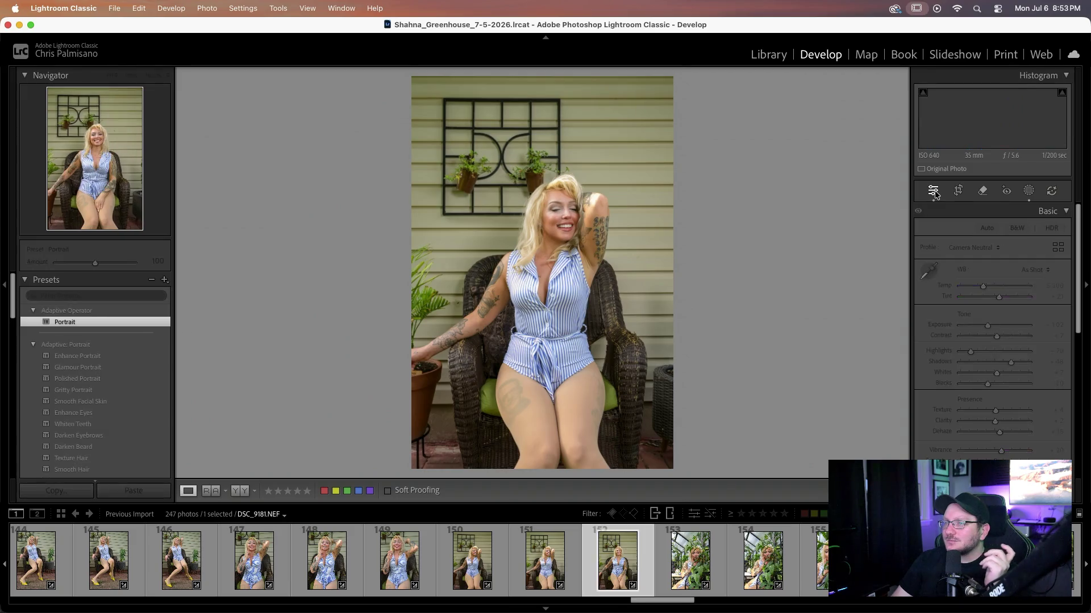
pyautogui.press('Left')
pyautogui.press('Left')
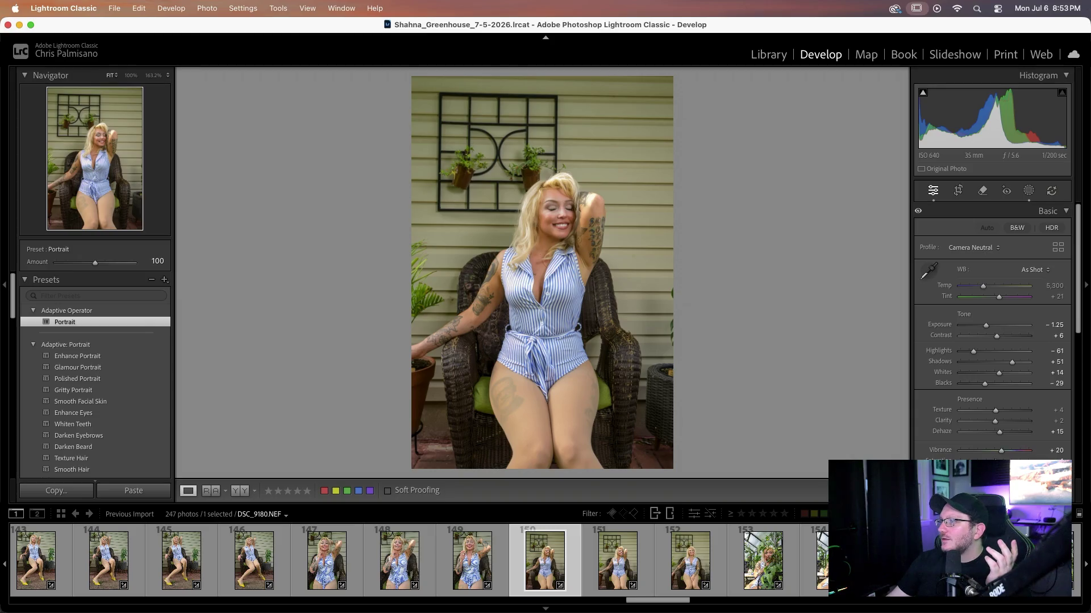
# - On DSC_9180, remove the spot beside the chair left of her arm and update the AI settings
pyautogui.click(982, 191)
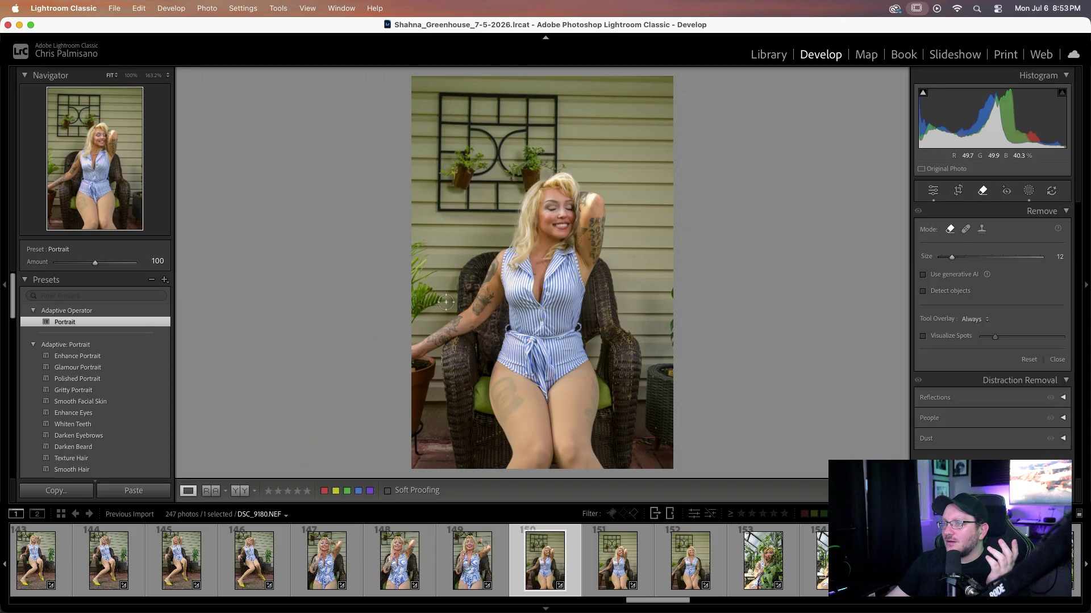
pyautogui.scroll(-2, 450, 301)
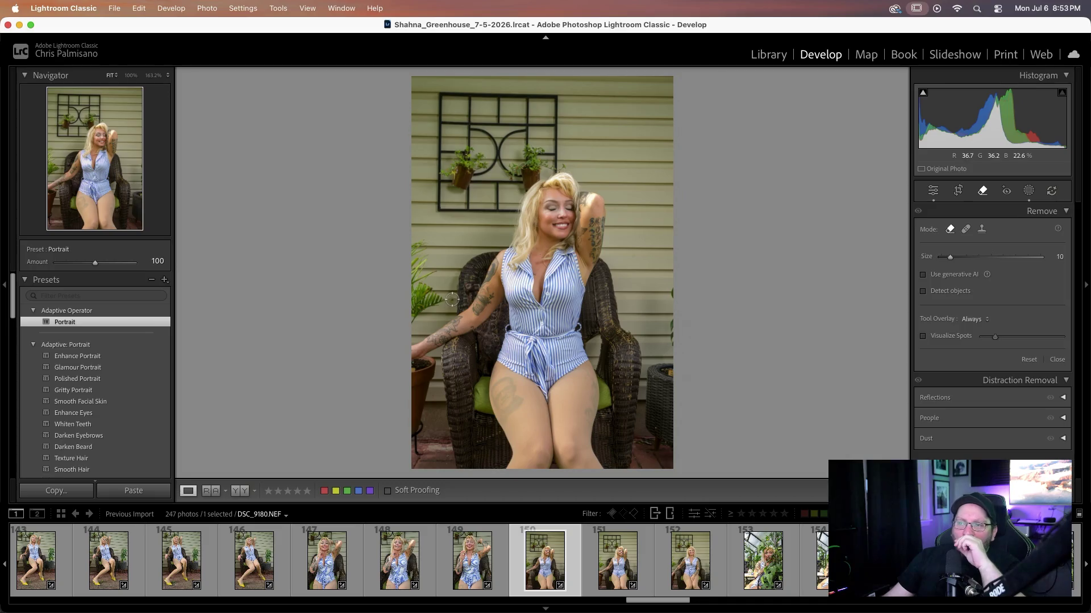
pyautogui.click(451, 299)
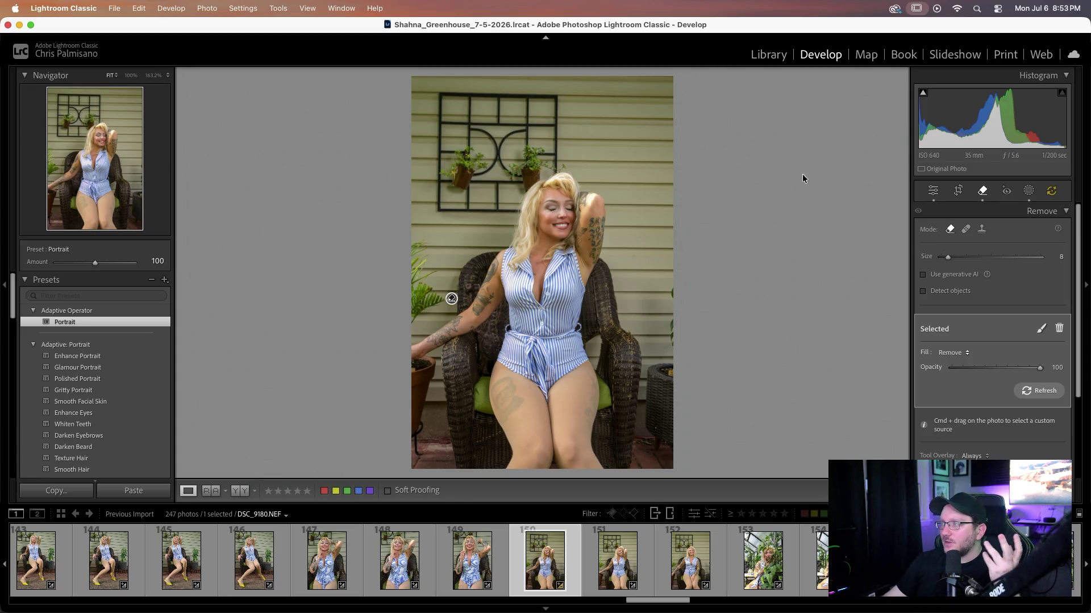
pyautogui.click(1052, 191)
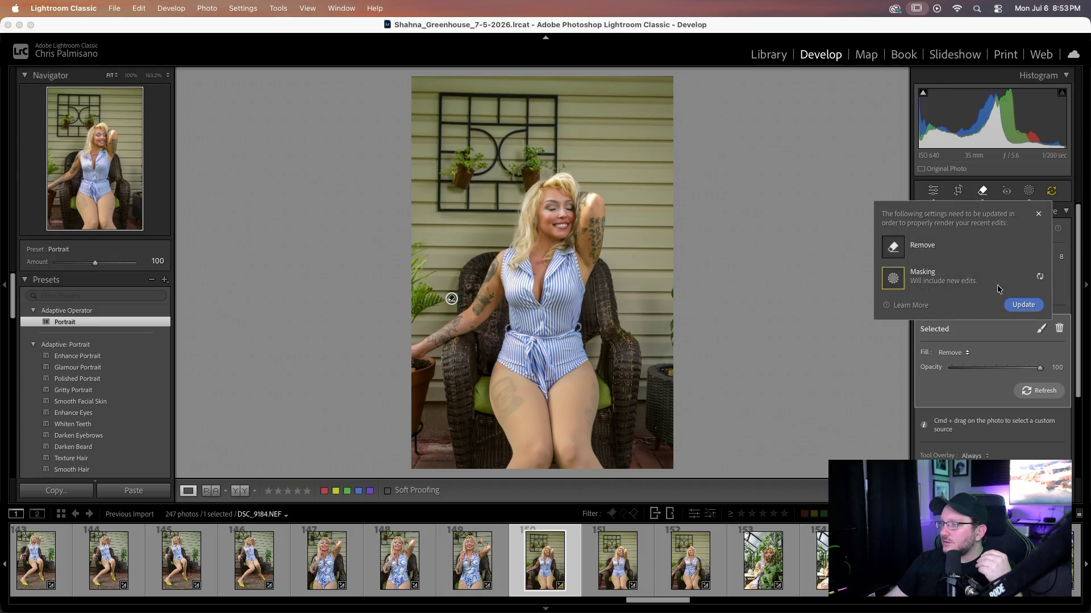
pyautogui.click(1022, 305)
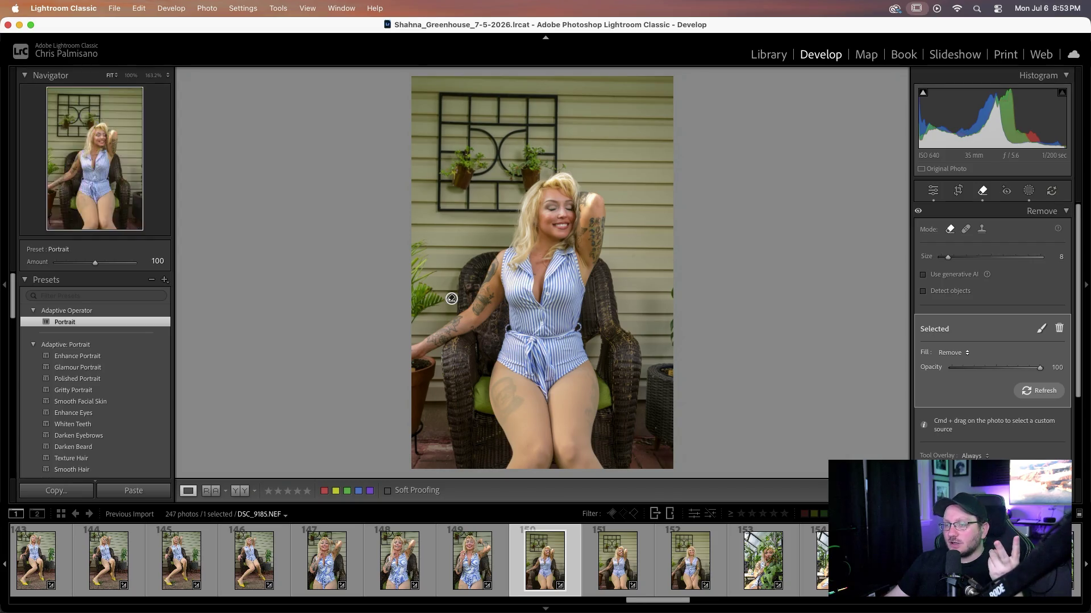
# - On DSC_9181, remove the same spot beside the chair, update AI settings, then go to DSC_9182
pyautogui.click(618, 566)
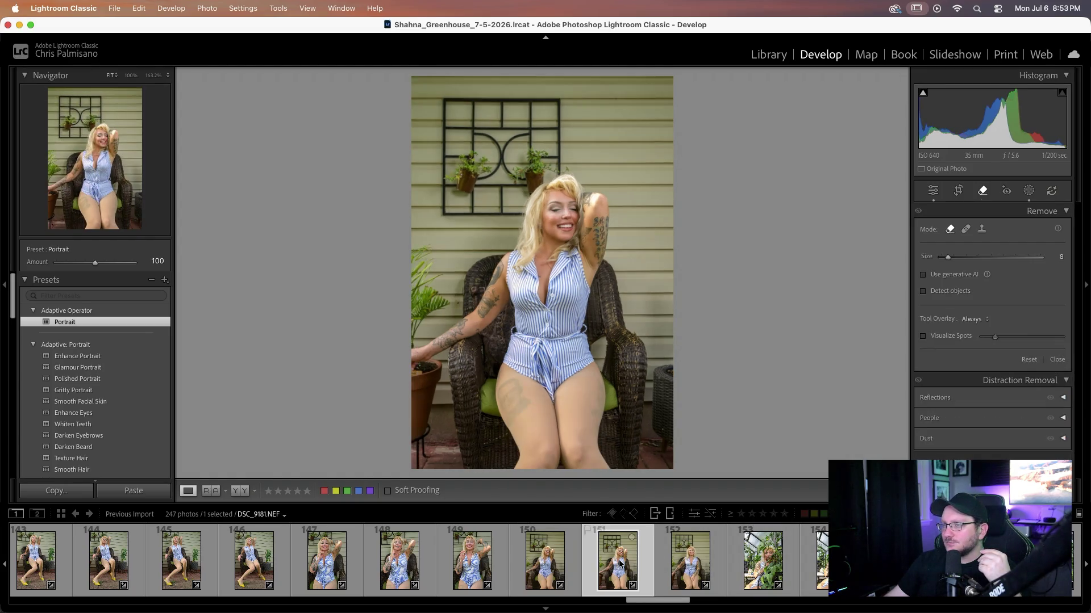
pyautogui.click(457, 303)
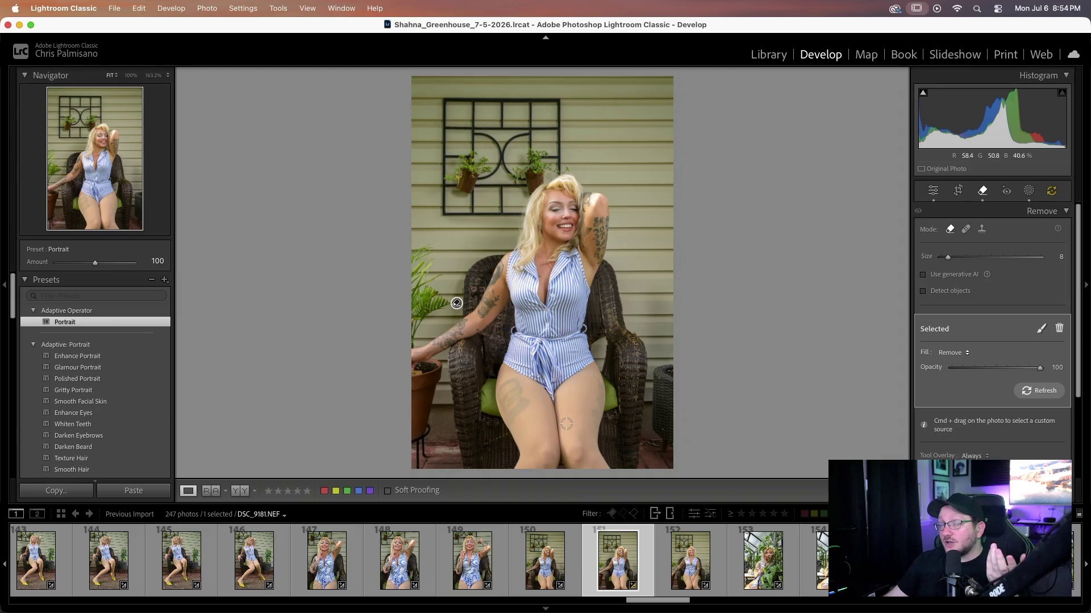
pyautogui.click(1051, 193)
pyautogui.click(1023, 305)
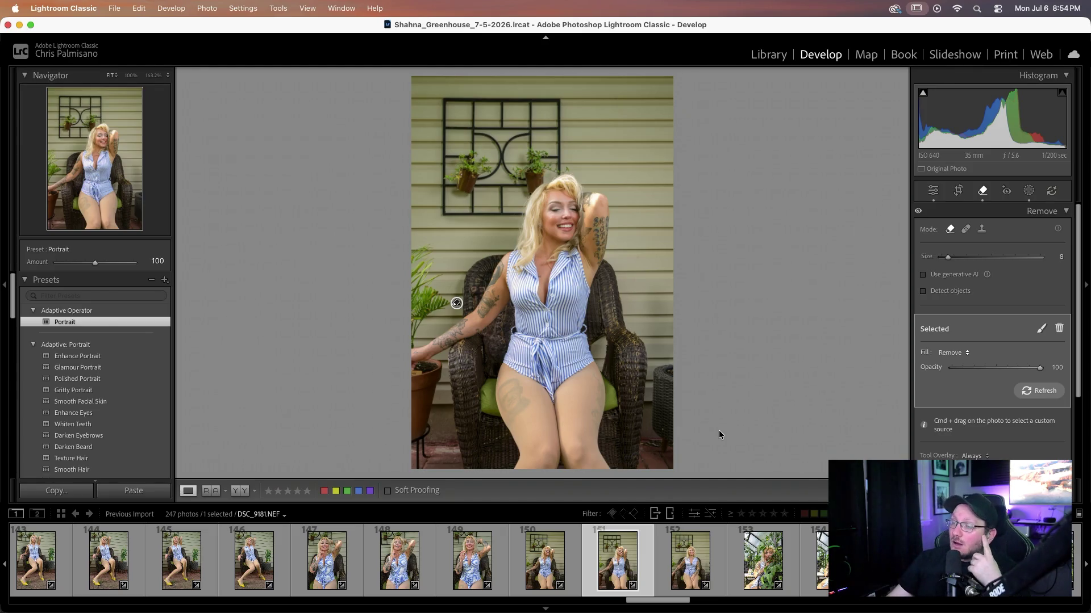
pyautogui.click(690, 540)
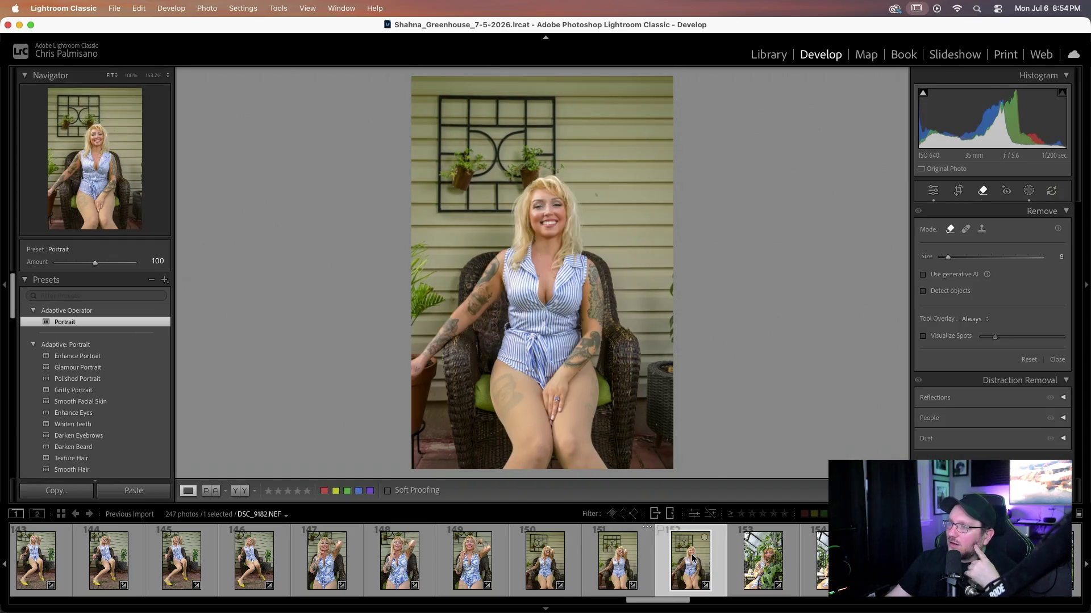
# - On DSC_9182, remove the siding spot right of her head and the spot beside the chair, using a slightly smaller brush
pyautogui.click(982, 192)
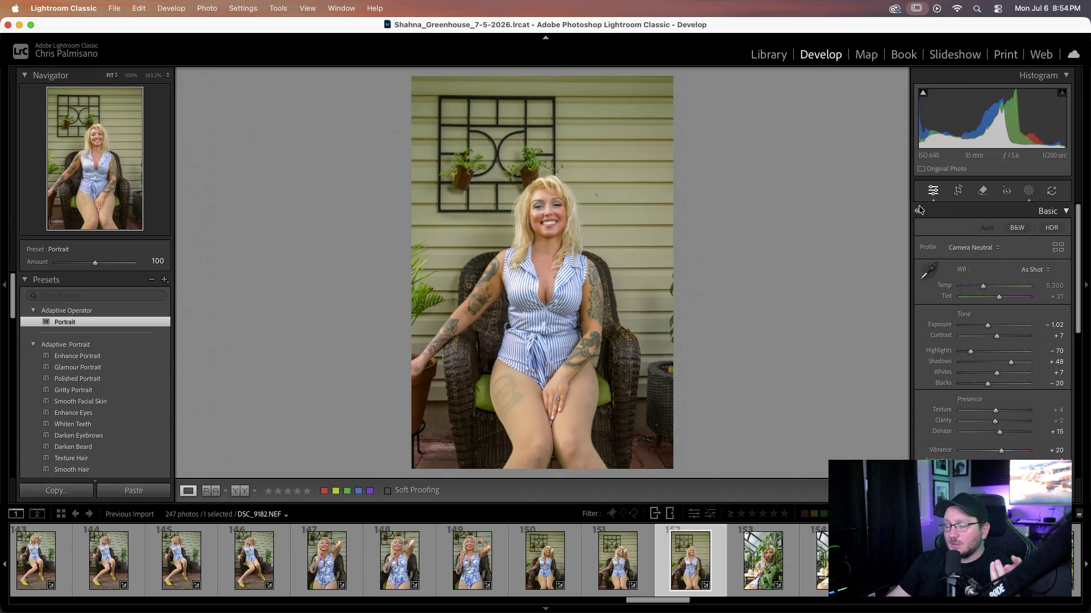
pyautogui.click(982, 191)
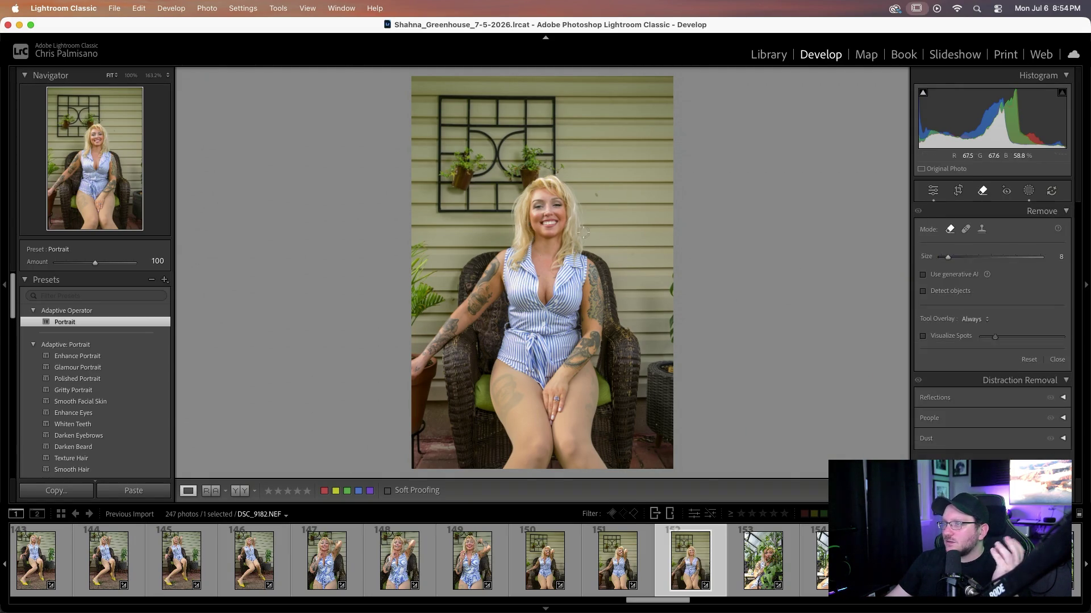
pyautogui.click(596, 195)
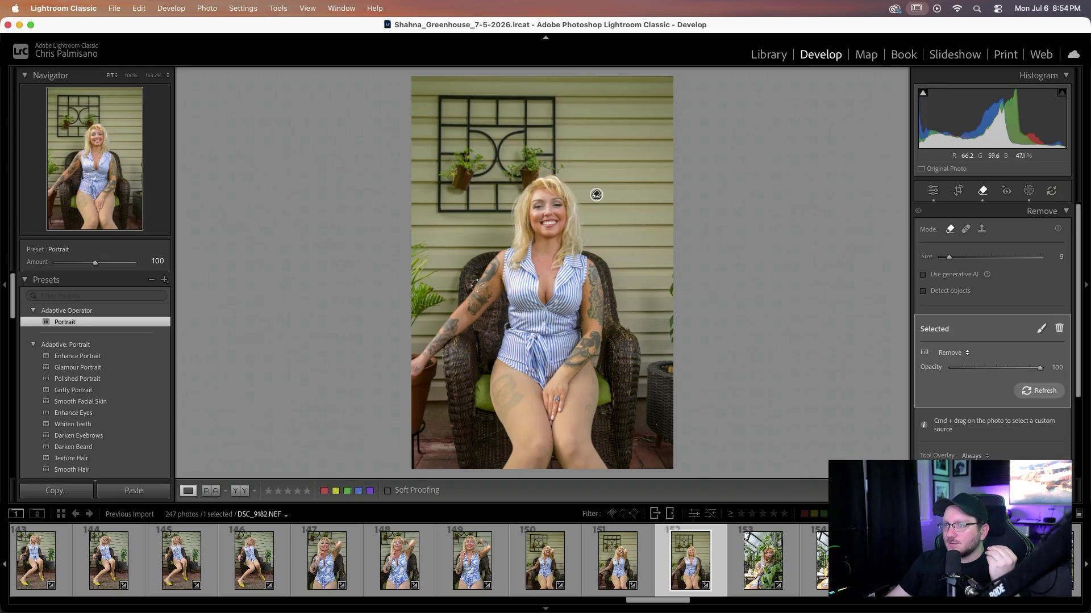
pyautogui.press('[')
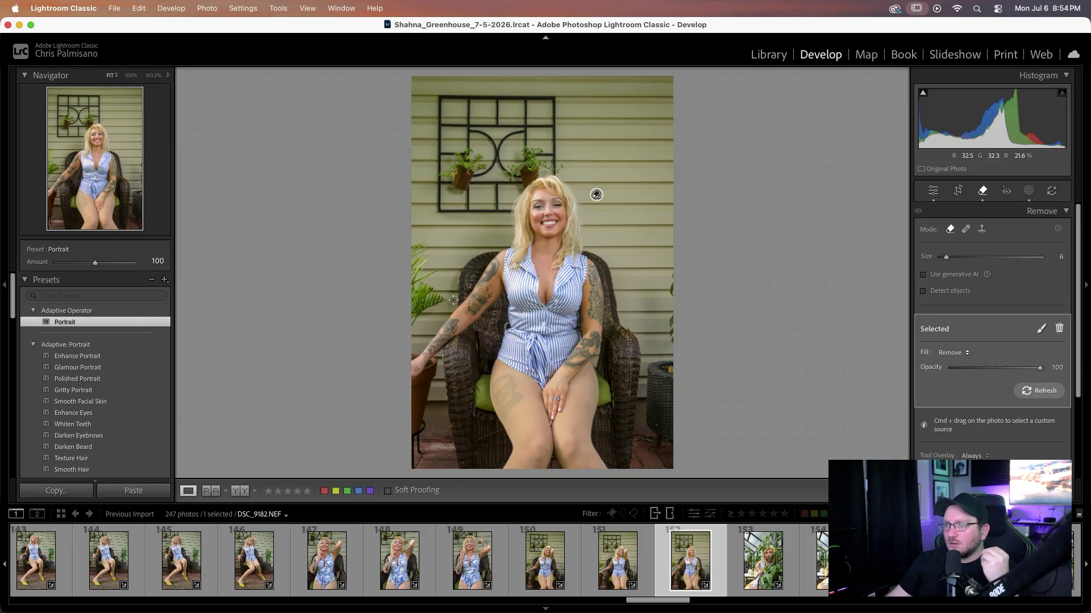
pyautogui.click(453, 300)
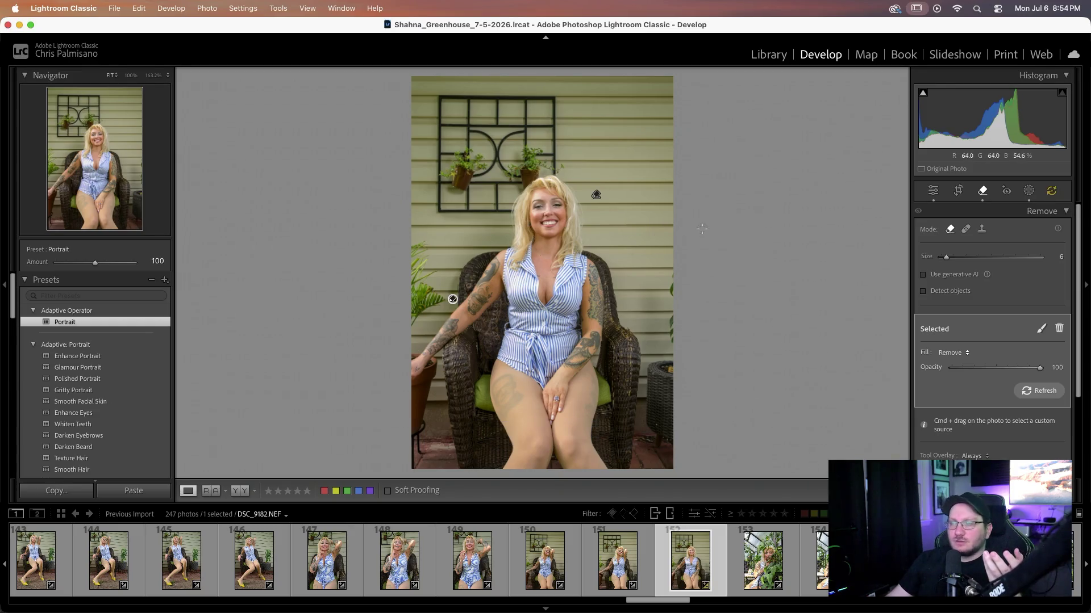
# - Update the AI settings and open the tomato-plant photo DSC_9183
pyautogui.click(1053, 192)
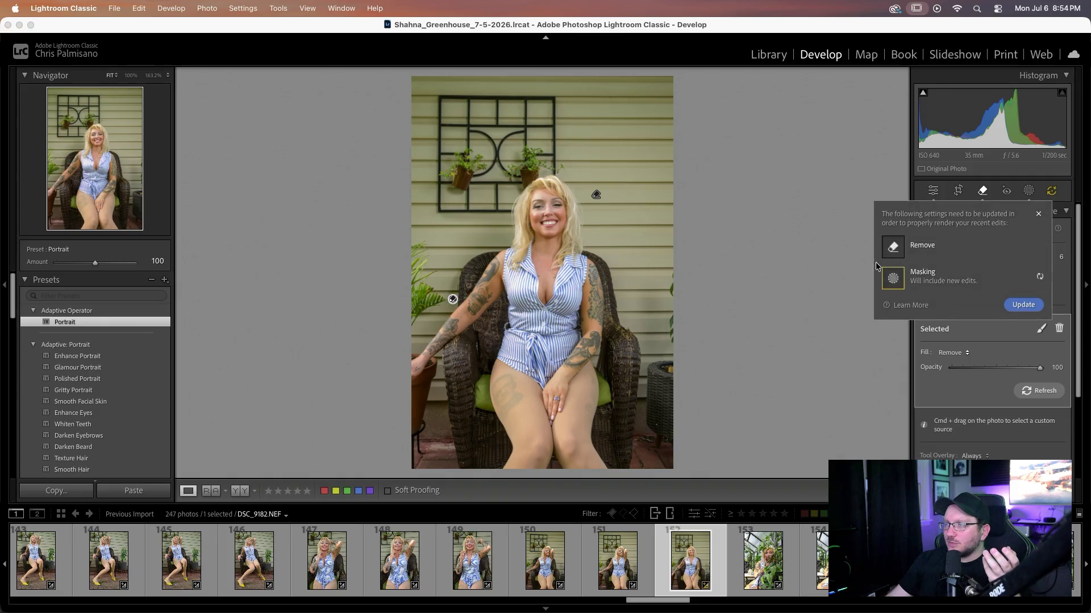
pyautogui.click(1006, 309)
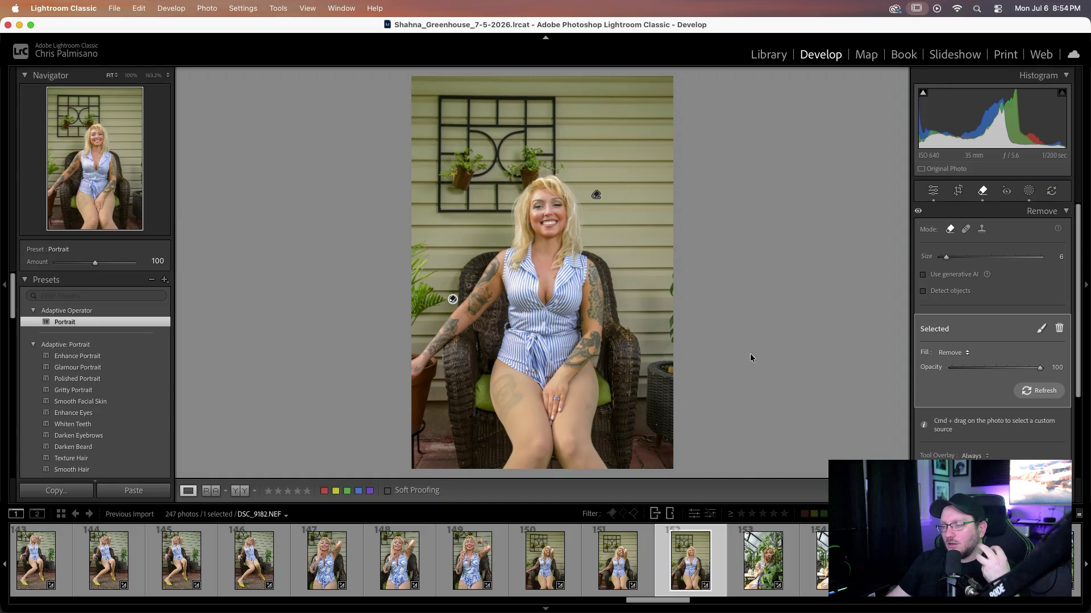
pyautogui.click(746, 567)
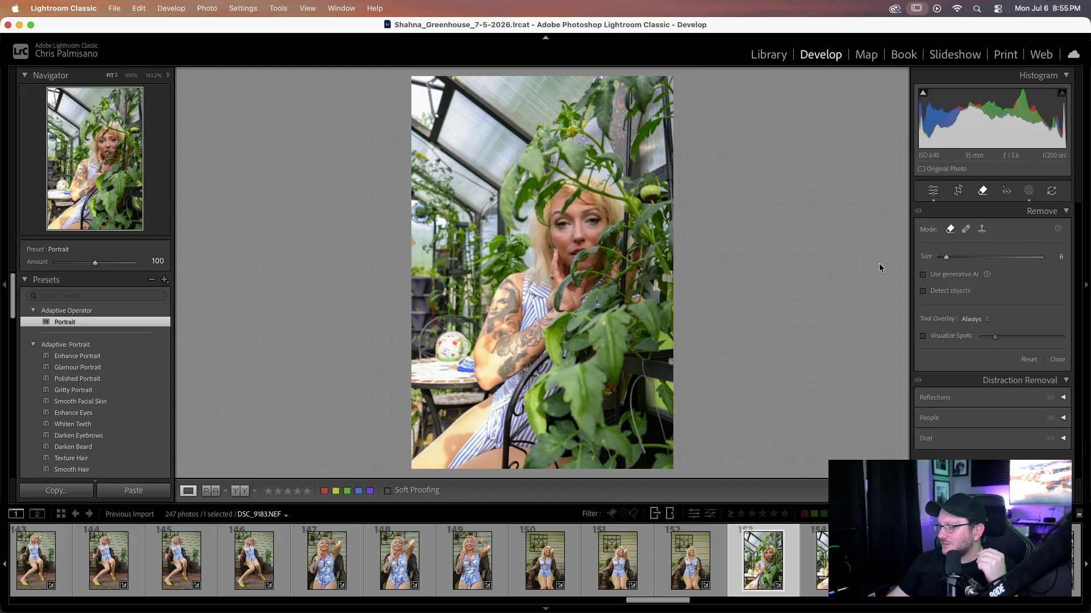
# - Close the Remove tool and step through the greenhouse shots from DSC_9184 to the striped-shirt portrait DSC_9205
pyautogui.press('q')
pyautogui.press('Right')
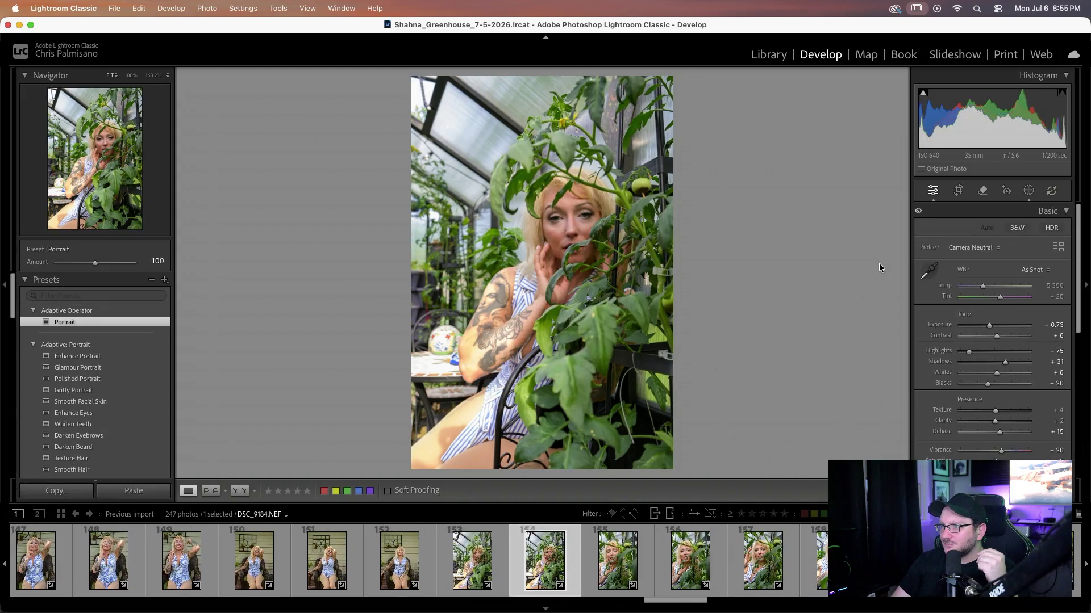
pyautogui.press('Right')
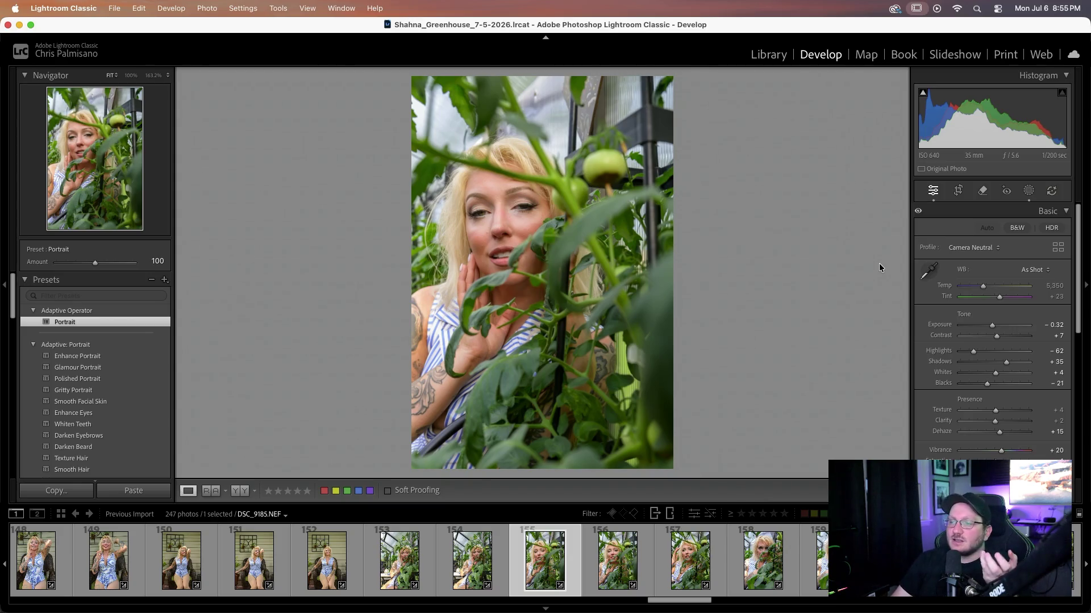
pyautogui.press('Right')
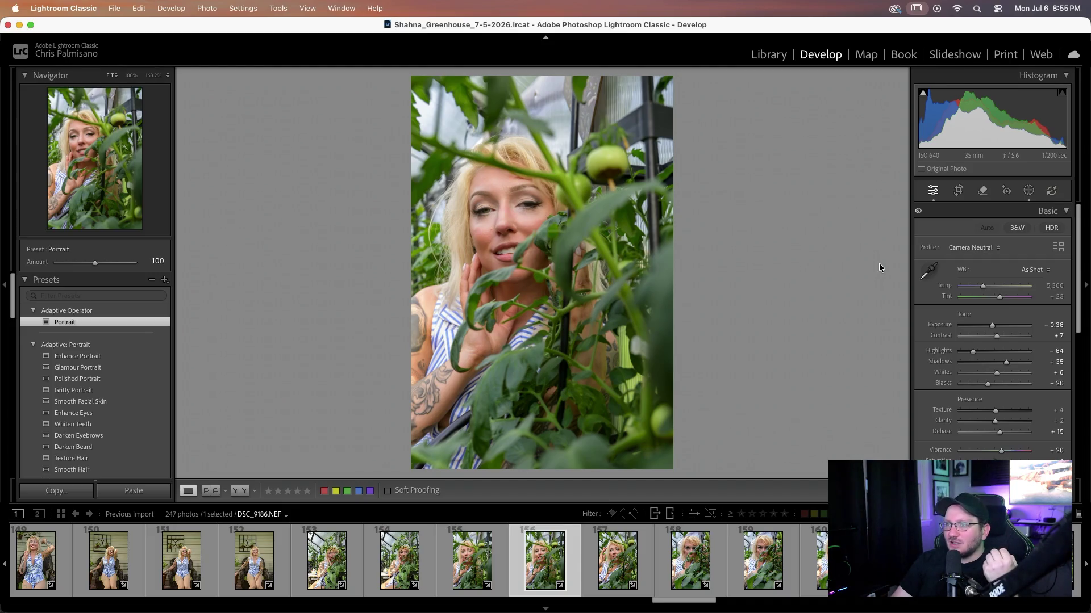
pyautogui.press('Right')
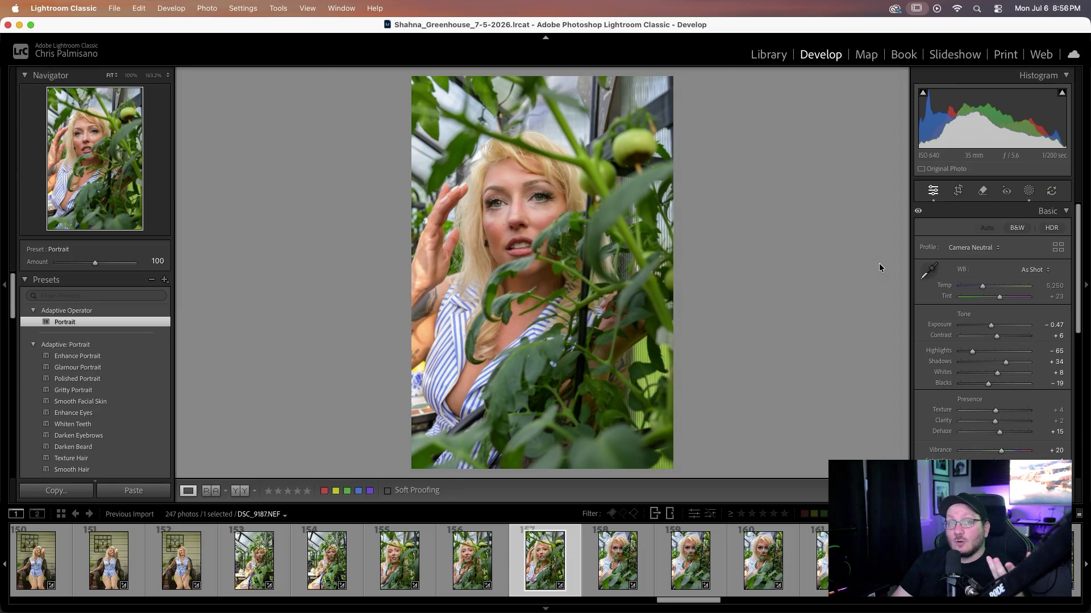
pyautogui.press('Right')
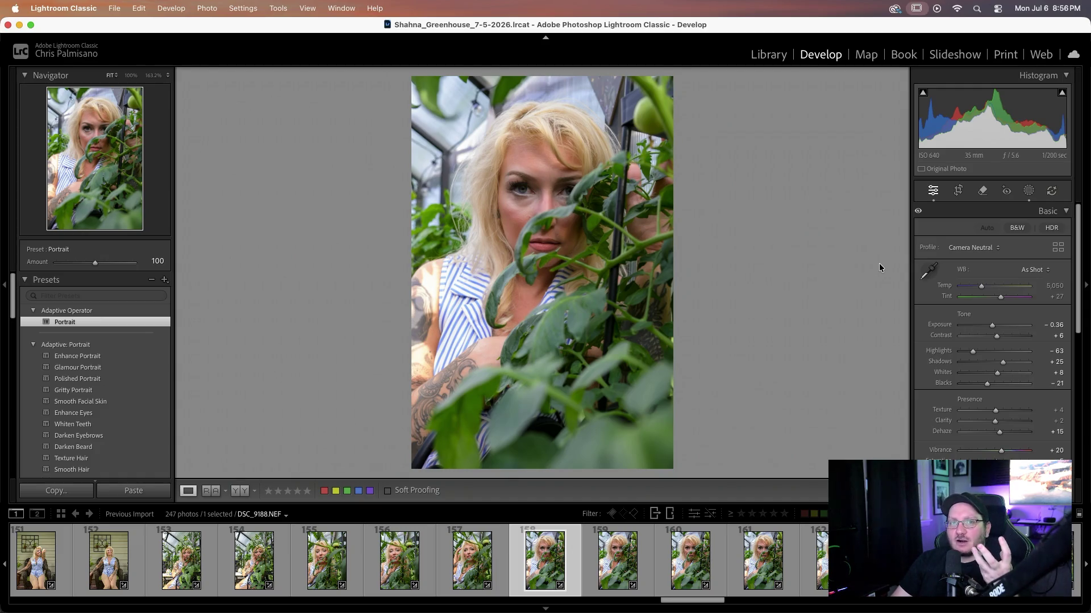
pyautogui.press('Right')
pyautogui.press('Right')
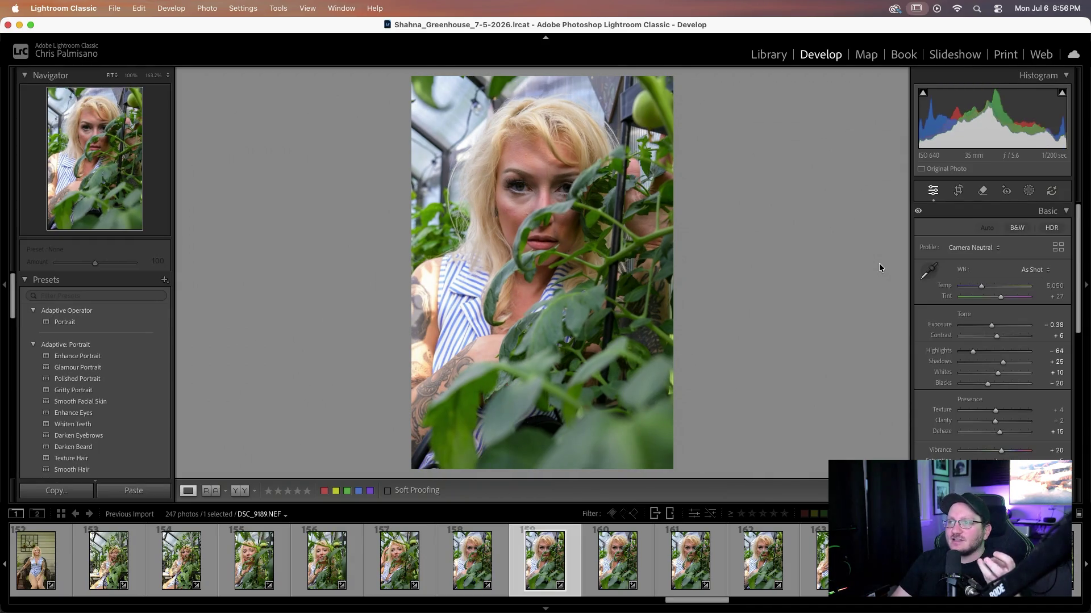
pyautogui.press('Right')
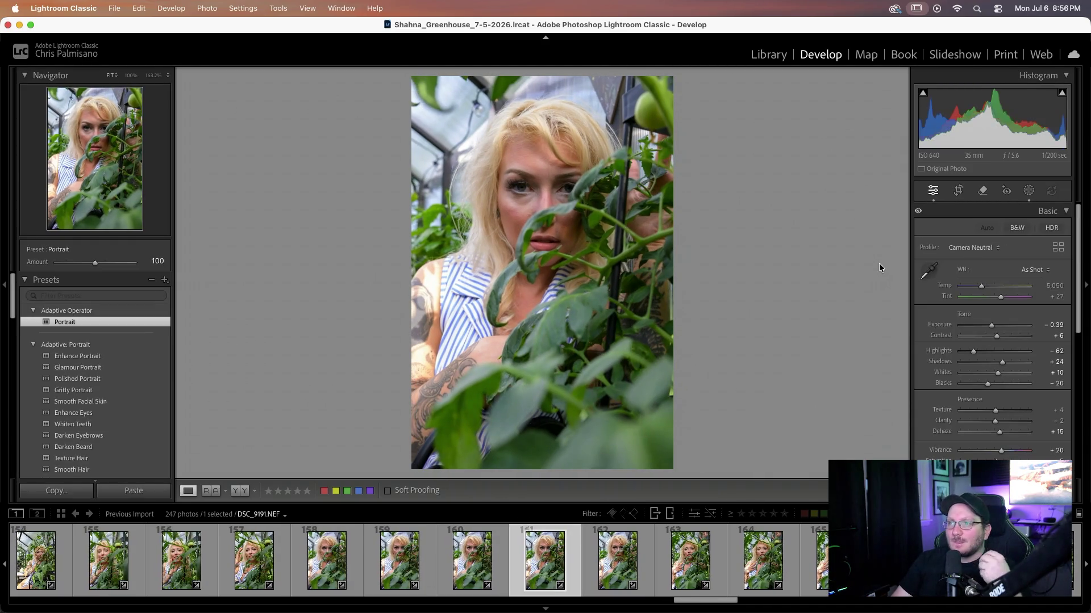
pyautogui.press('Right')
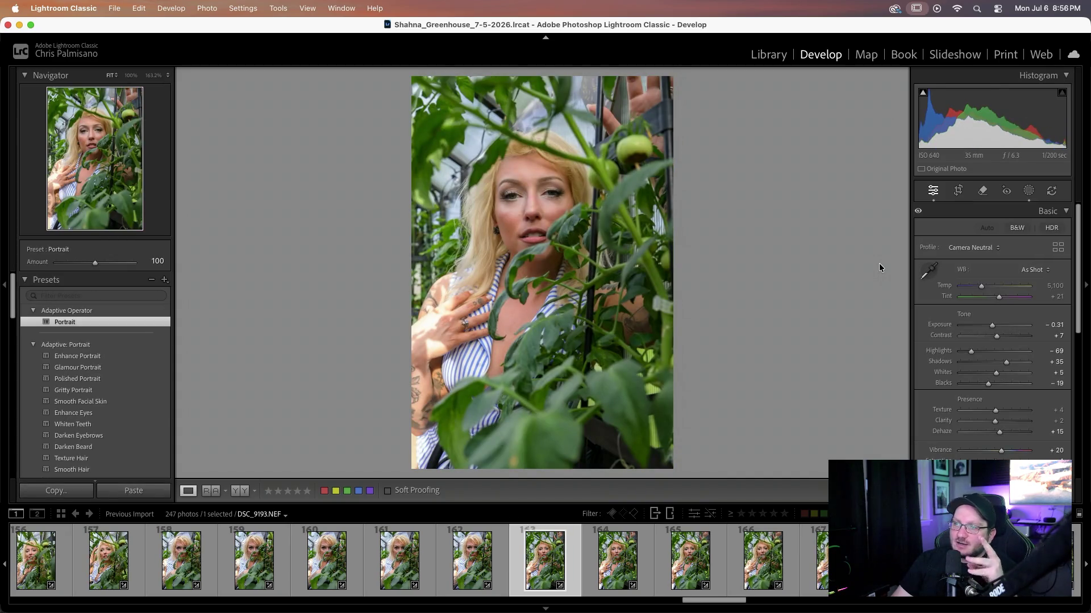
pyautogui.press('Right')
pyautogui.press('Right')
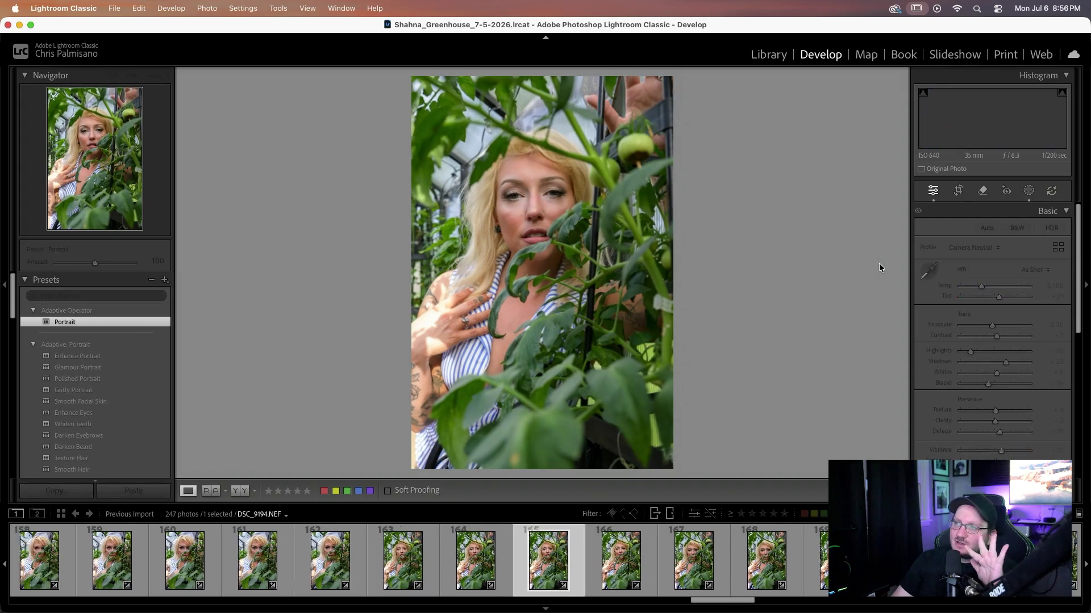
pyautogui.press('Right')
pyautogui.press('Right')
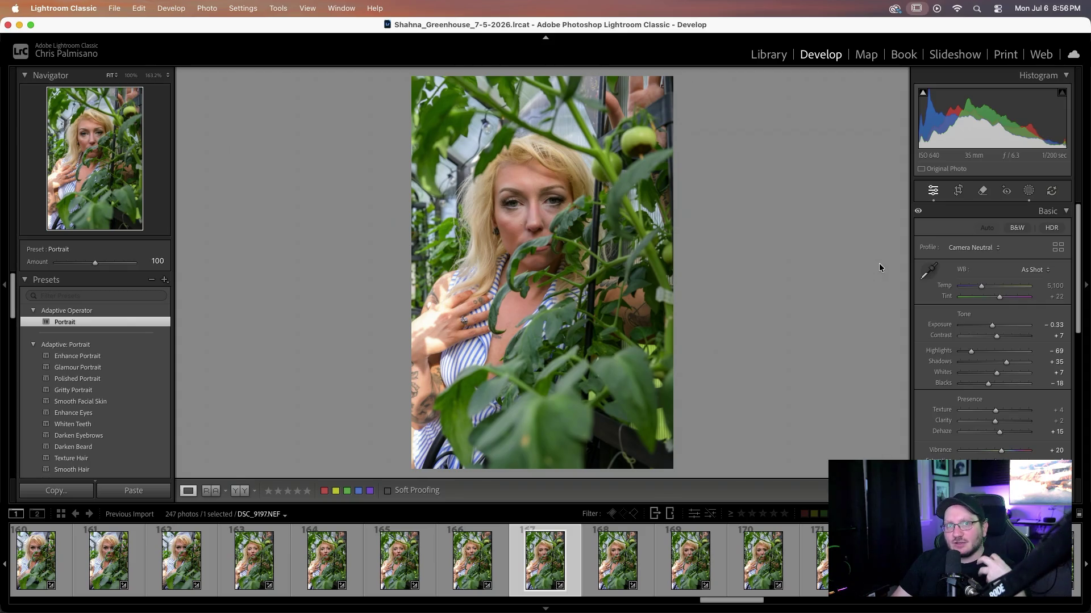
pyautogui.press('Right')
pyautogui.press('Right')
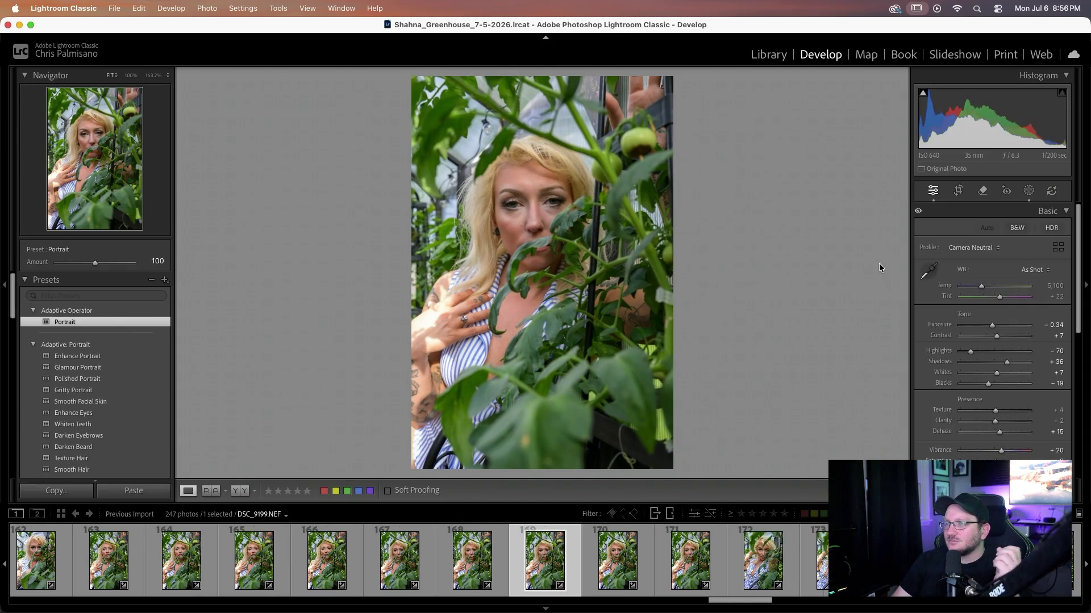
pyautogui.press('Right')
pyautogui.press('Right')
pyautogui.press('Right')
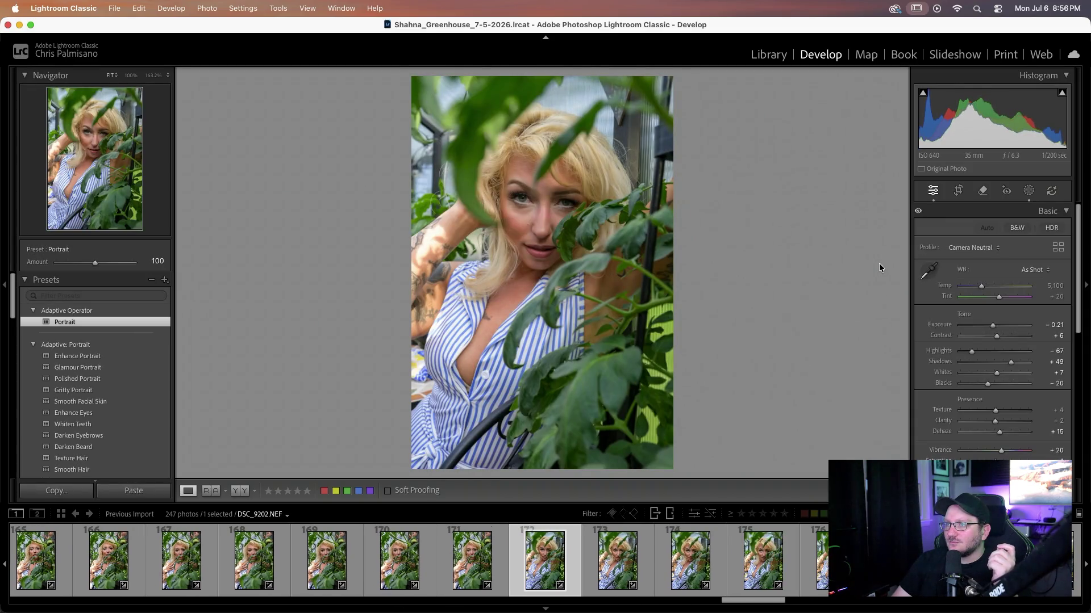
pyautogui.press('Right')
pyautogui.press('Right')
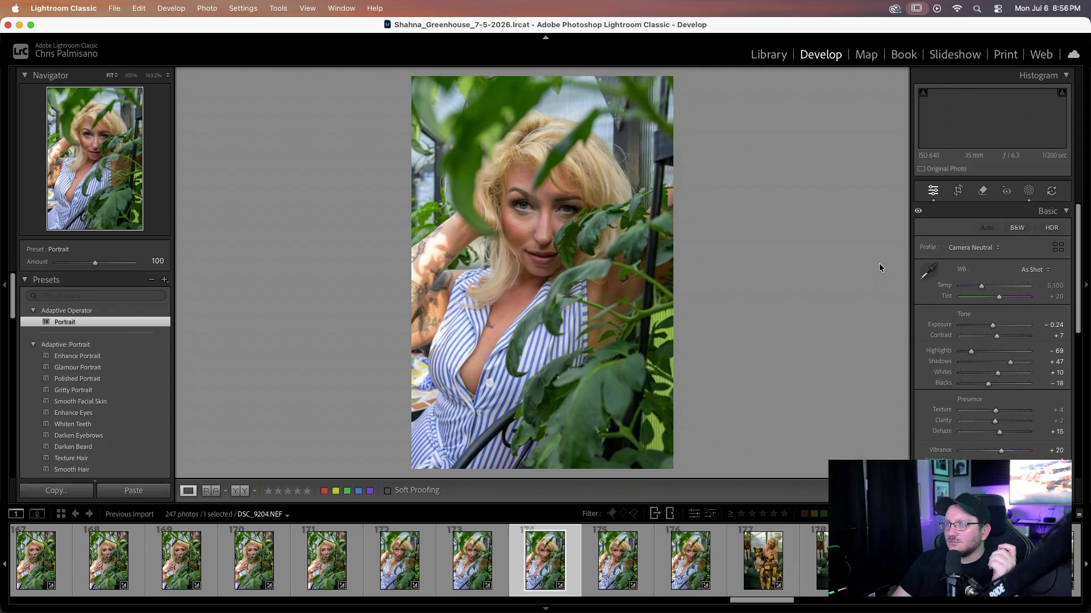
pyautogui.press('Right')
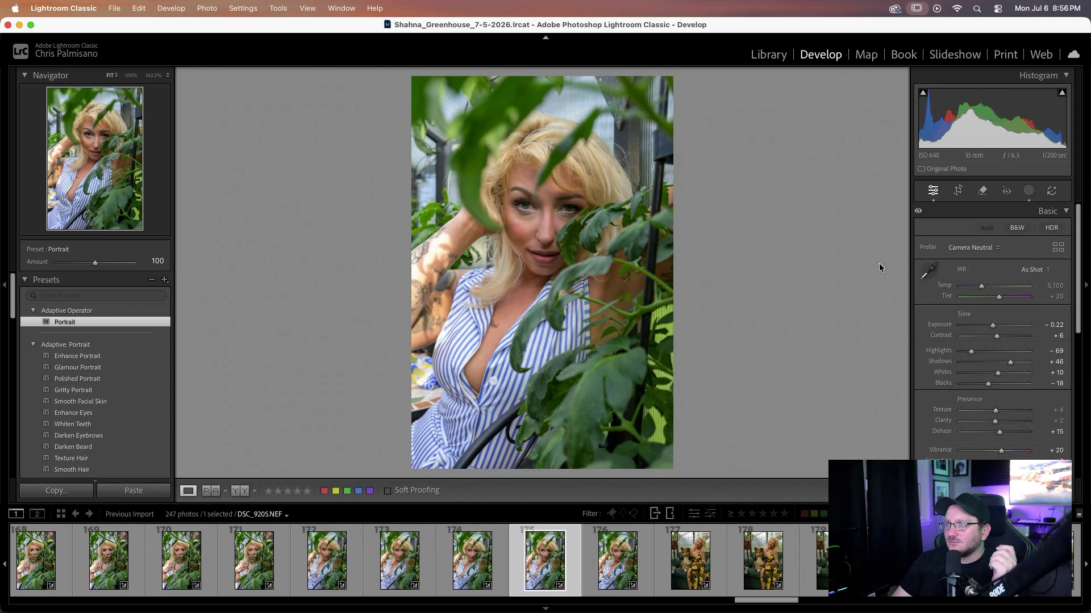
pyautogui.press('Right')
pyautogui.press('Right')
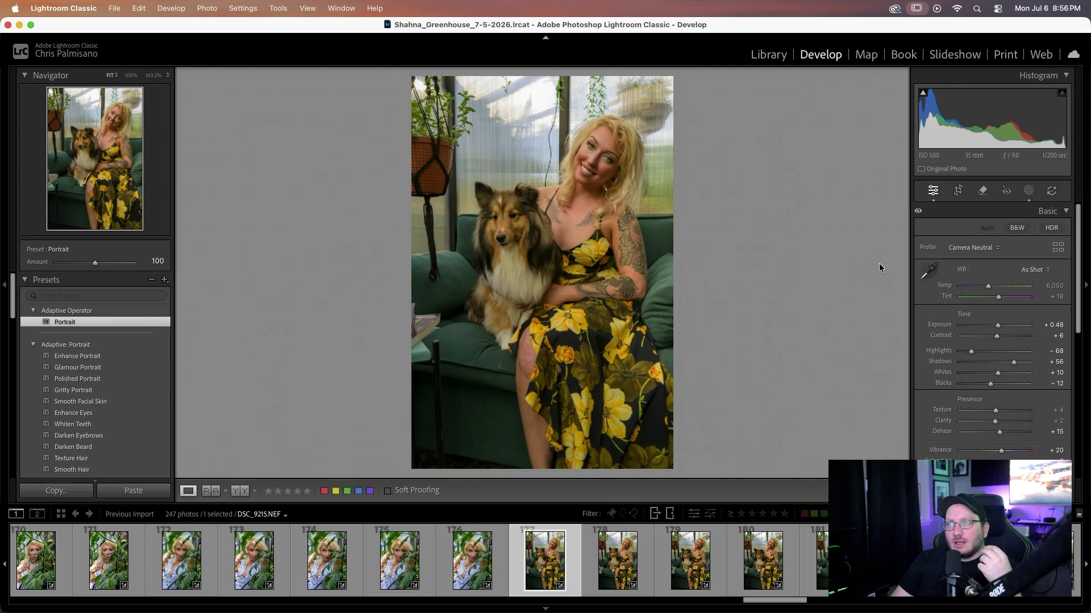
pyautogui.press('Left')
pyautogui.press('Left')
pyautogui.press('Left')
pyautogui.press('Left')
pyautogui.press('Left')
pyautogui.press('Left')
pyautogui.press('Left')
pyautogui.press('Left')
pyautogui.press('Left')
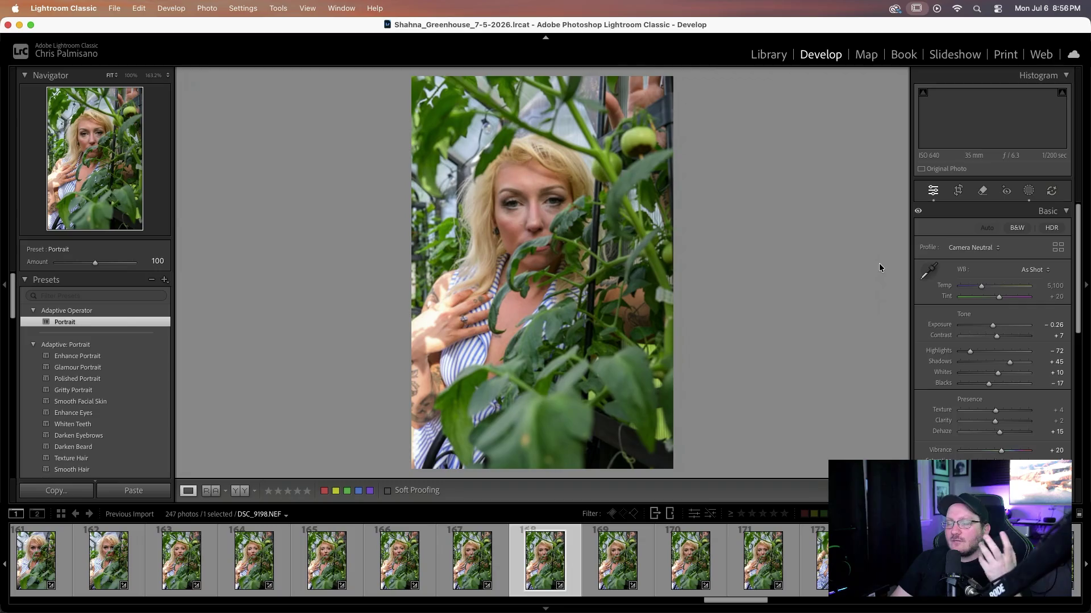
pyautogui.press('Left')
pyautogui.press('Left')
pyautogui.press('Left')
pyautogui.press('Left')
pyautogui.press('Left')
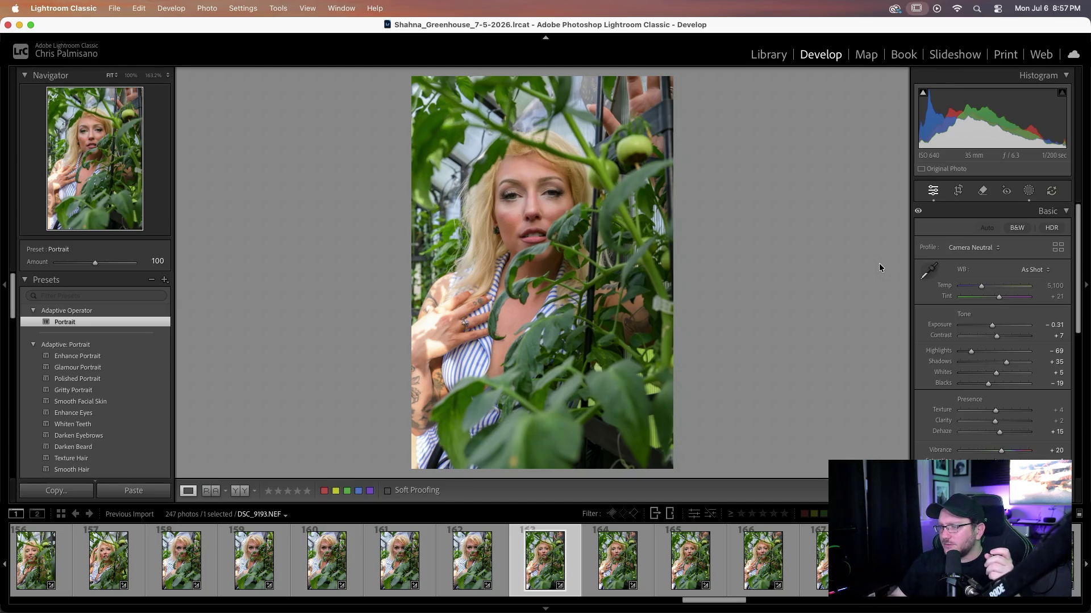
pyautogui.scroll(5, 545, 560)
pyautogui.click(534, 560)
pyautogui.press('Right')
pyautogui.press('Right')
pyautogui.press('Right')
pyautogui.press('Right')
pyautogui.press('Right')
pyautogui.scroll(-10, 531, 558)
pyautogui.click(518, 559)
pyautogui.scroll(-5, 519, 559)
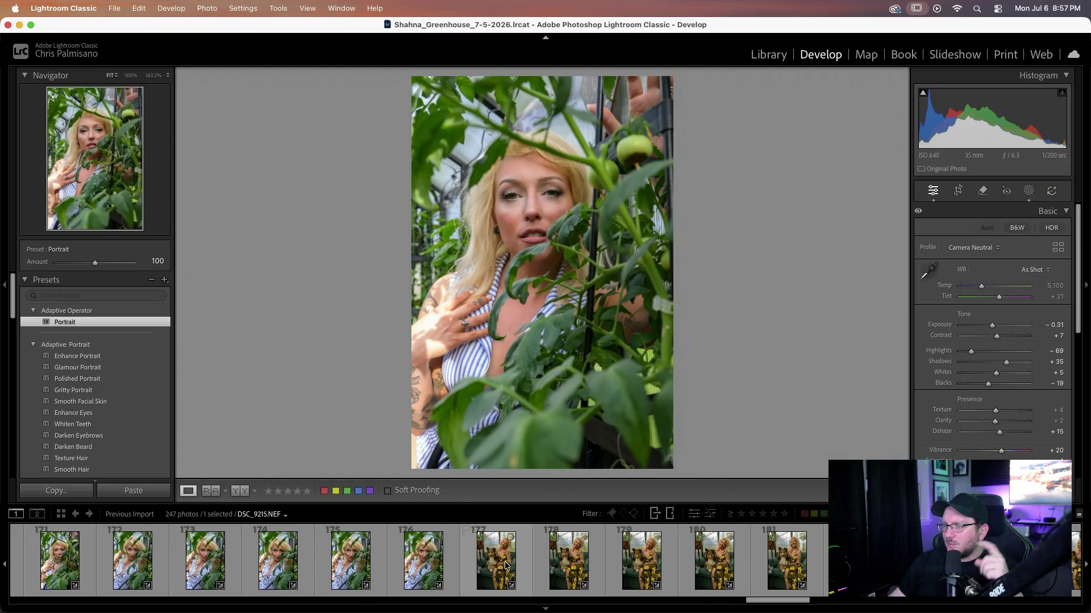
pyautogui.click(504, 565)
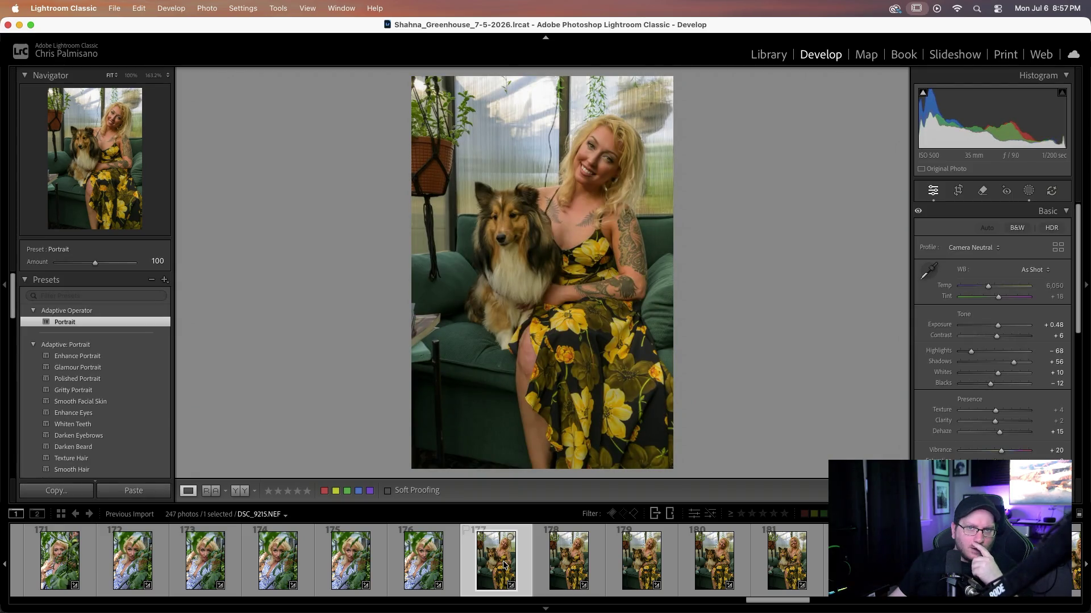
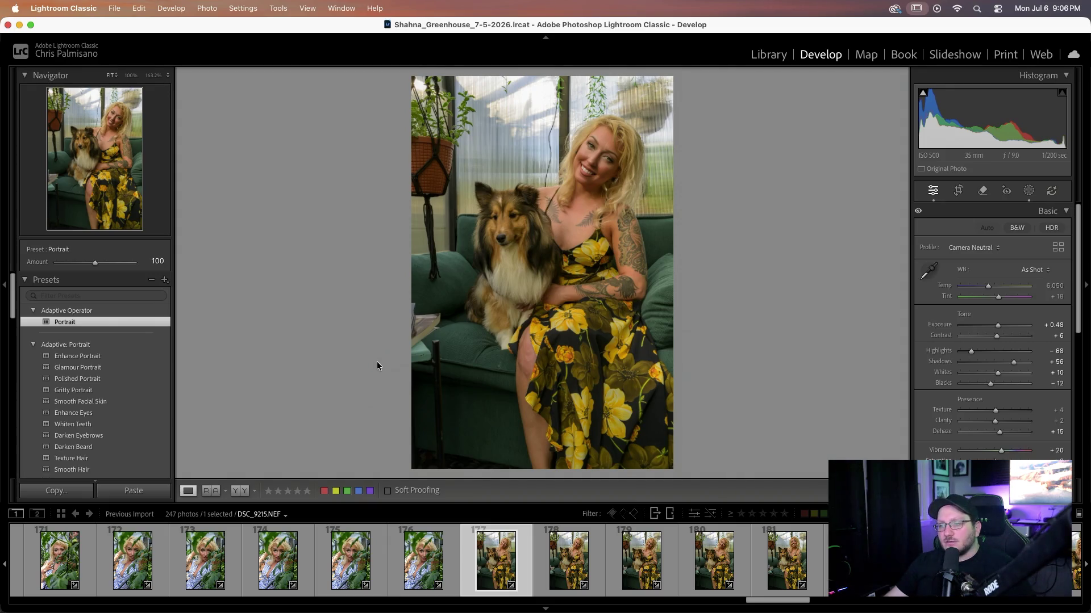
# - Open photo 178 in the filmstrip and step forward through the greenhouse shoot to DSC_9226
pyautogui.click(550, 556)
pyautogui.press('Right')
pyautogui.press('Right')
pyautogui.press('Right')
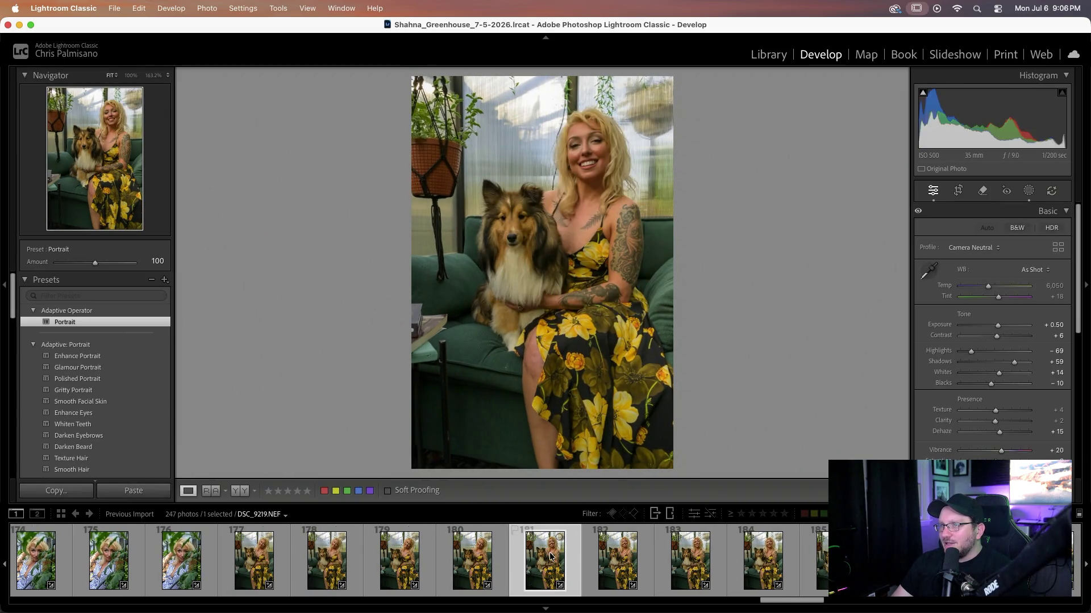
pyautogui.press('Right')
pyautogui.press('Right')
pyautogui.press('Right')
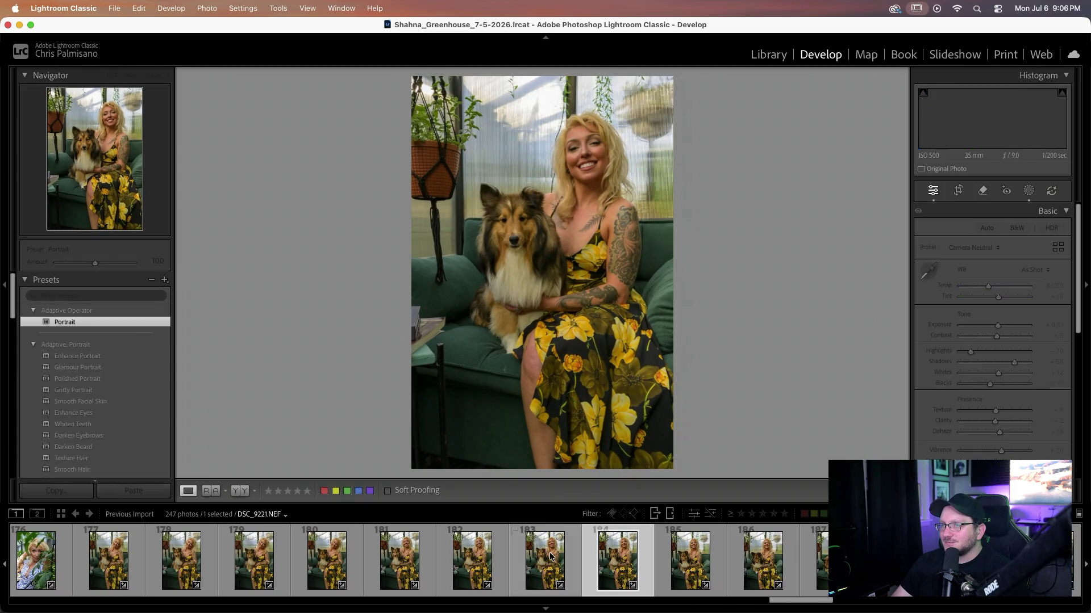
pyautogui.press('Right')
pyautogui.press('Right')
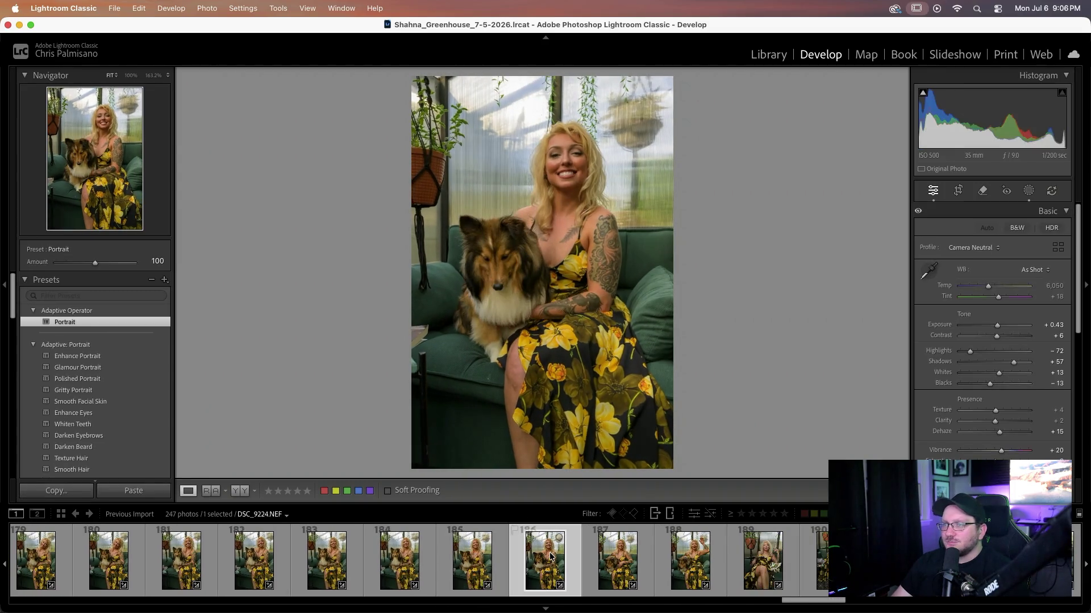
pyautogui.press('Right')
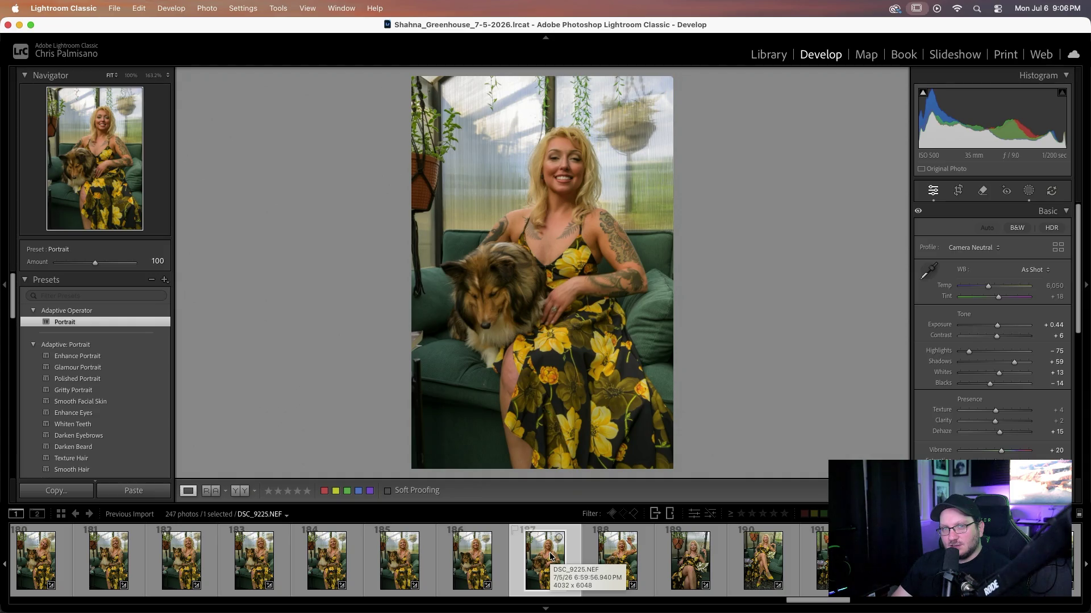
pyautogui.press('Right')
pyautogui.press('Right')
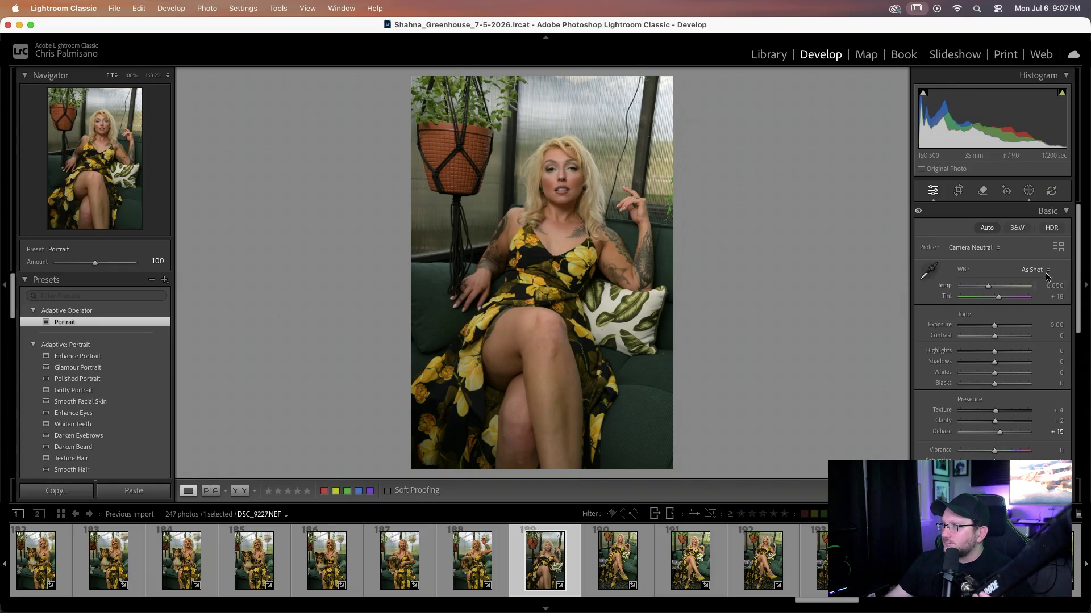
# - Apply Auto tone with Shadows −9 to DSC_9227, then compare it against DSC_9226 and DSC_9228
pyautogui.click(977, 228)
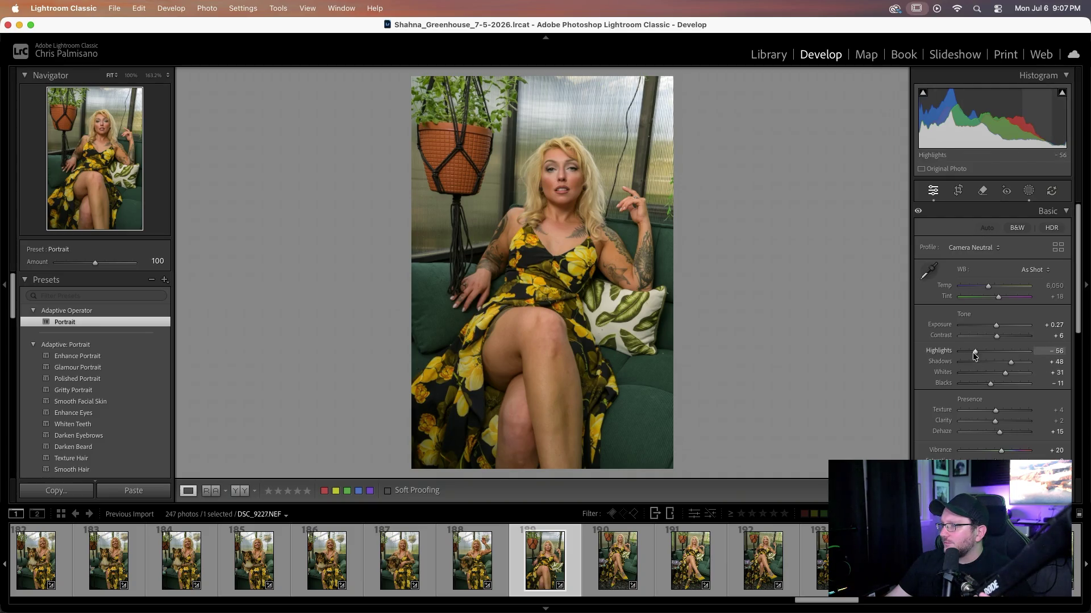
pyautogui.moveTo(1011, 363); pyautogui.dragTo(991, 366)
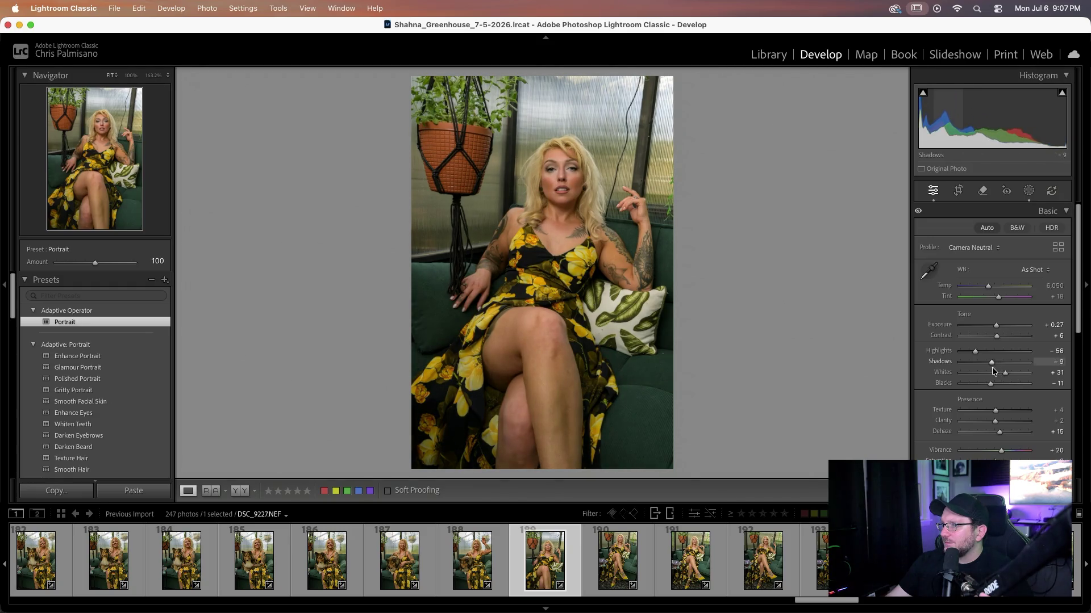
pyautogui.click(463, 558)
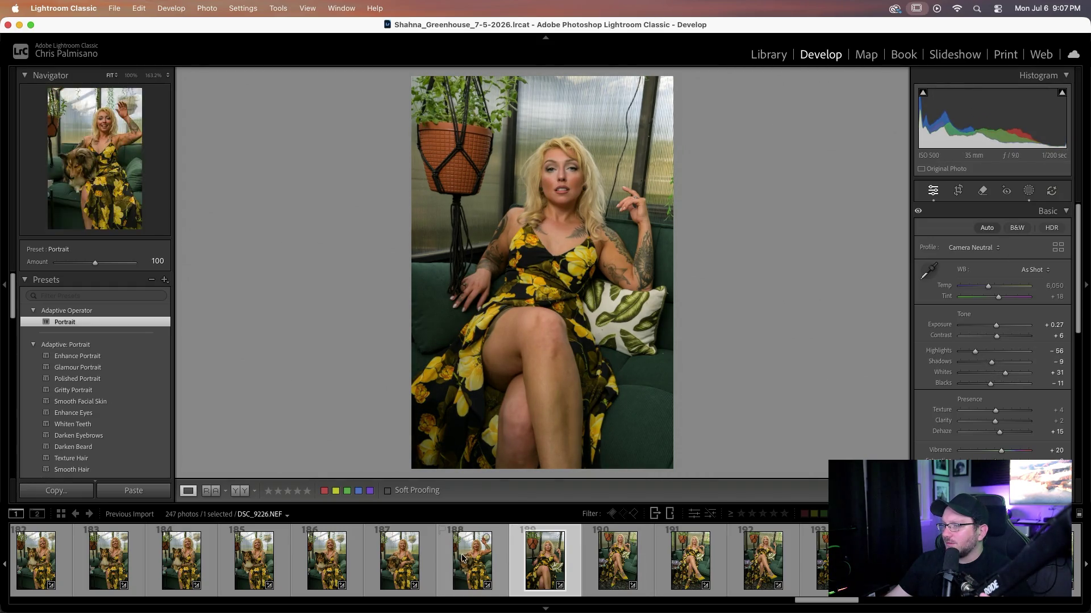
pyautogui.click(530, 557)
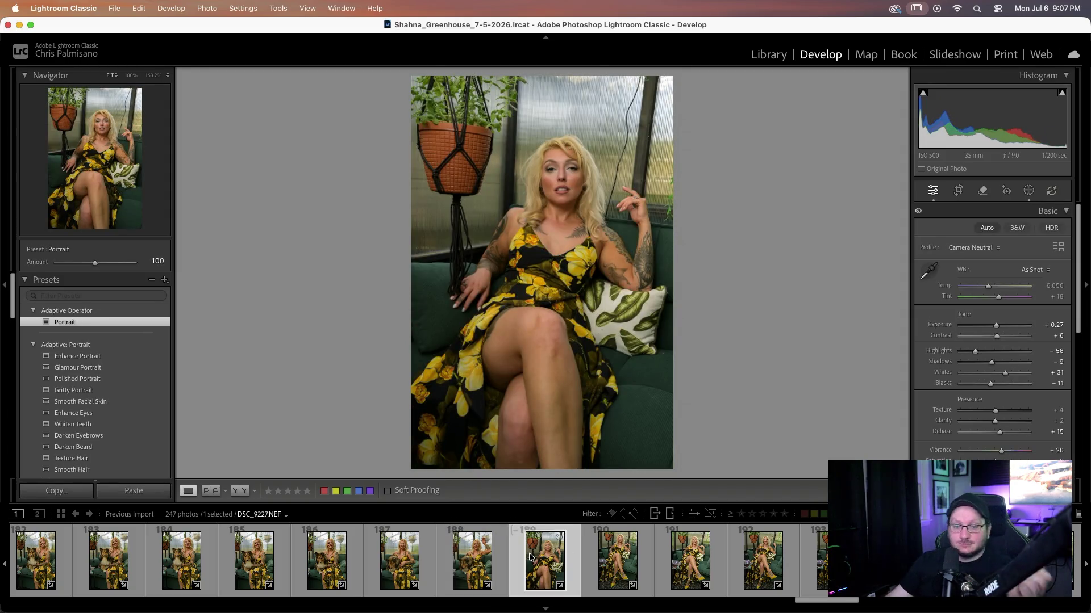
pyautogui.click(593, 558)
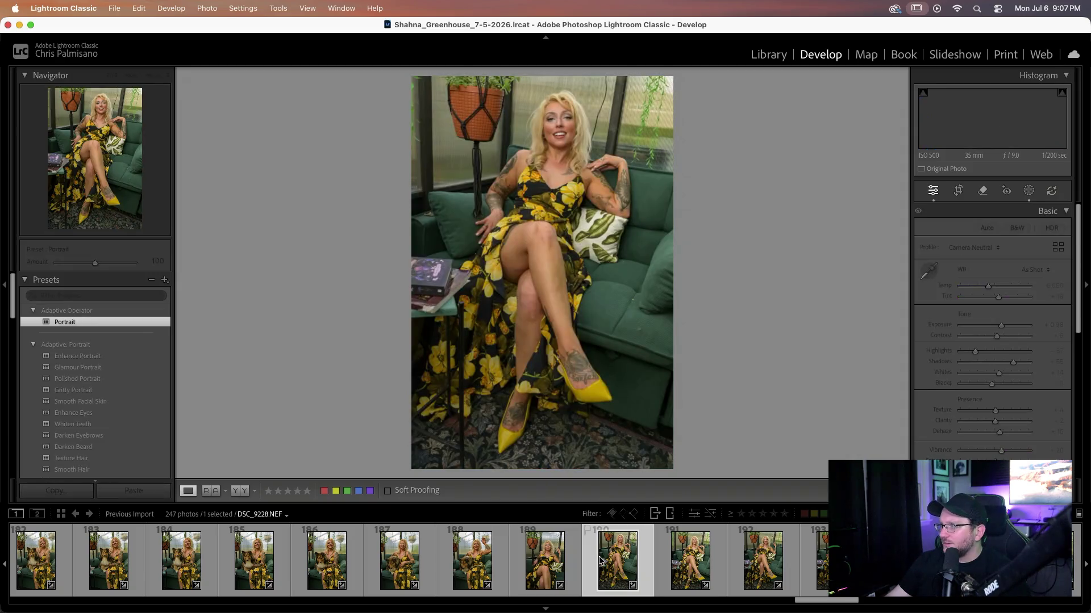
pyautogui.press('Left')
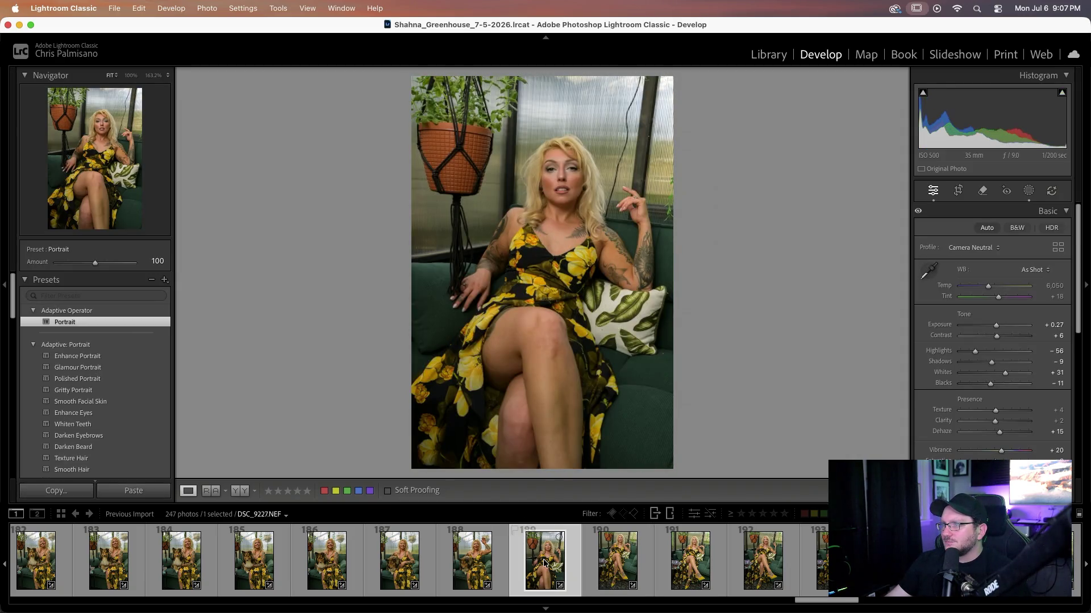
pyautogui.click(622, 573)
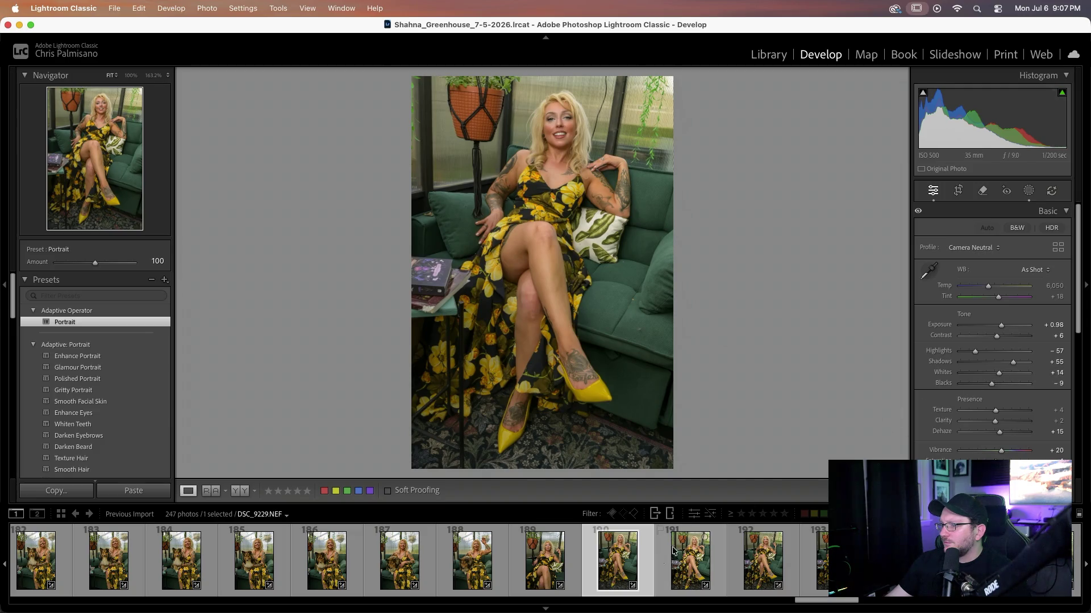
# - Lower Shadows to −20 on the twelve photos from DSC_9228 on, then open DSC_9221
pyautogui.hscroll(3, 652, 567)
pyautogui.hscroll(5, 652, 567)
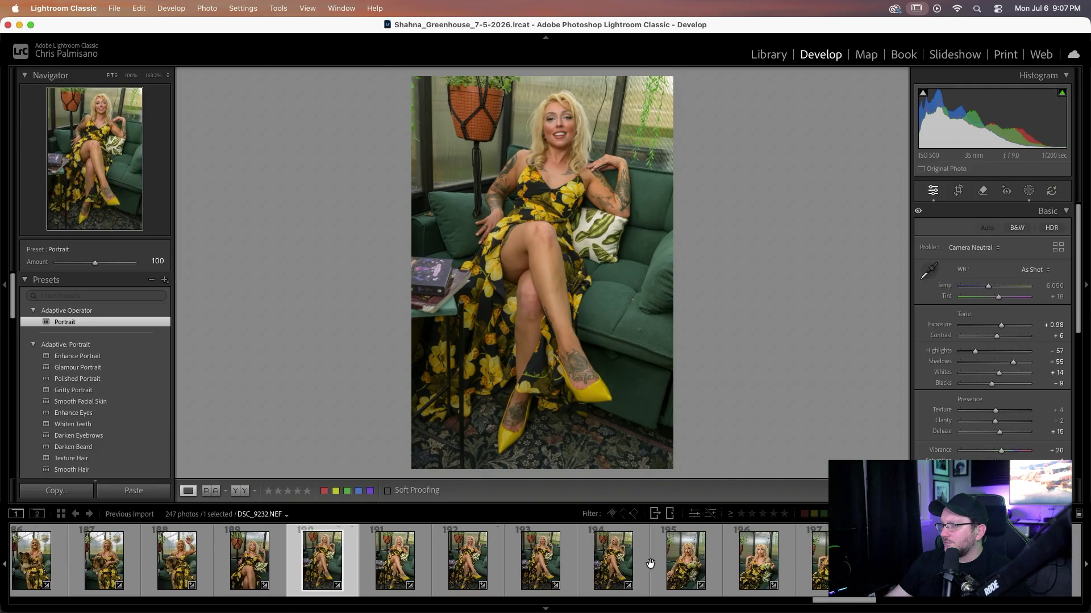
pyautogui.keyDown('shift'); pyautogui.click(817, 560); pyautogui.keyUp('shift')
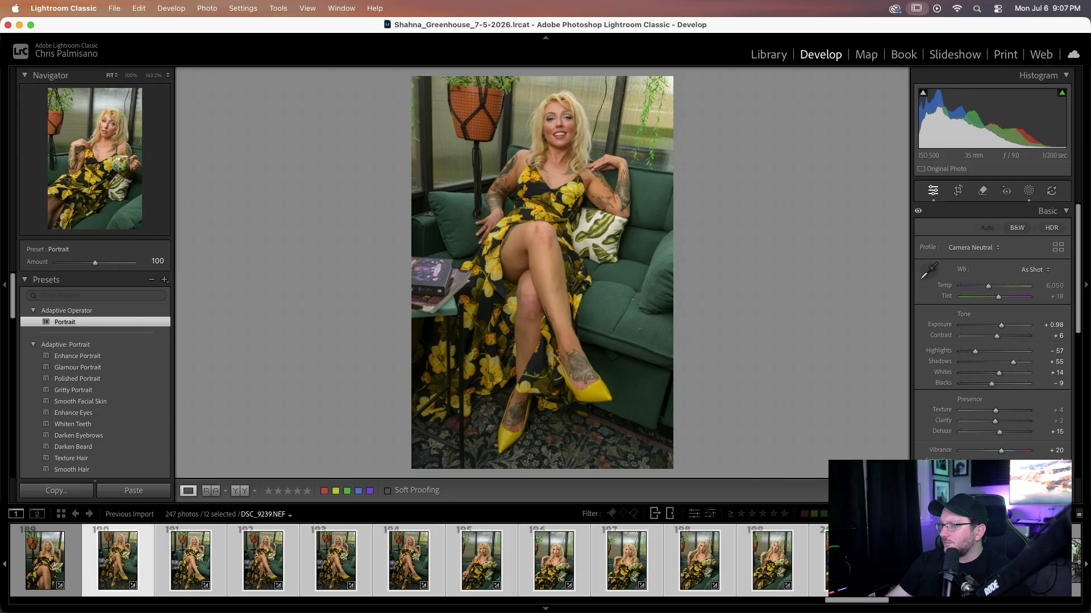
pyautogui.moveTo(1014, 361); pyautogui.dragTo(987, 363)
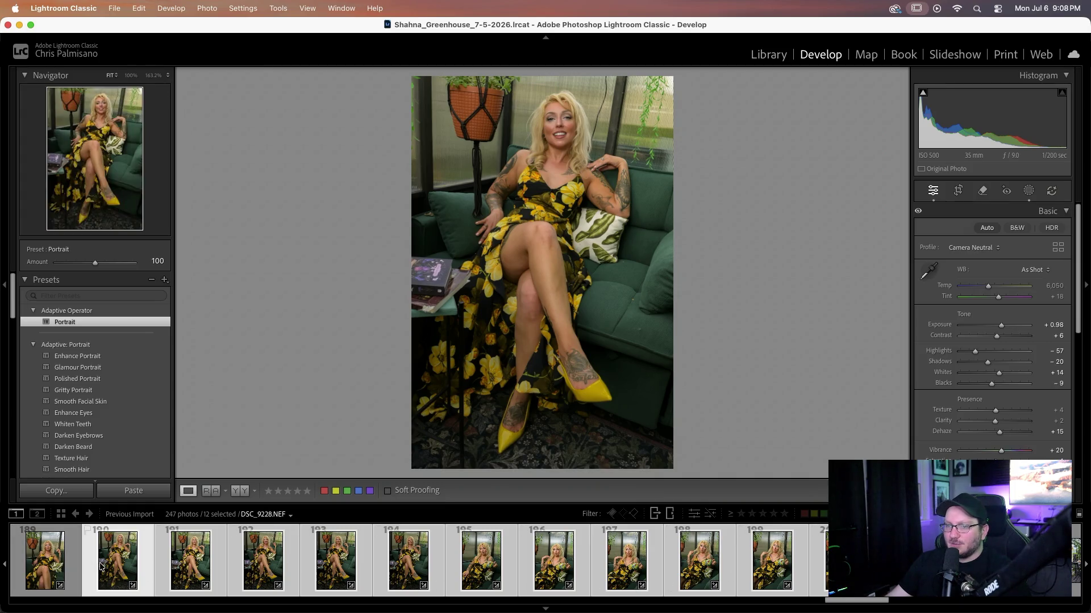
pyautogui.click(66, 564)
pyautogui.click(116, 564)
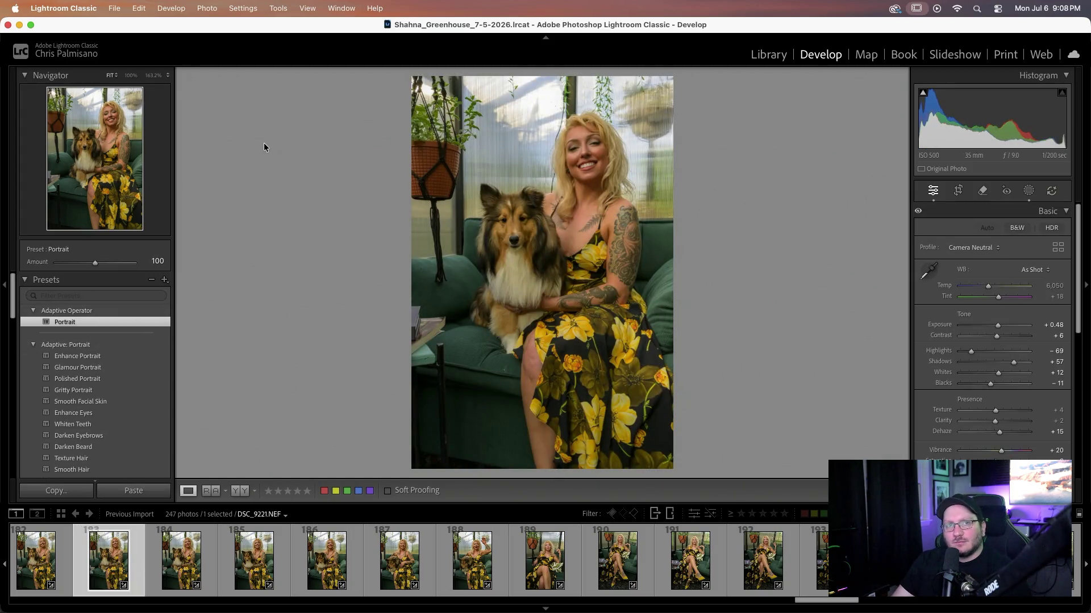
# - Step from DSC_9222 through DSC_9238 toward the wide greenhouse shot DSC_9241
pyautogui.press('Right')
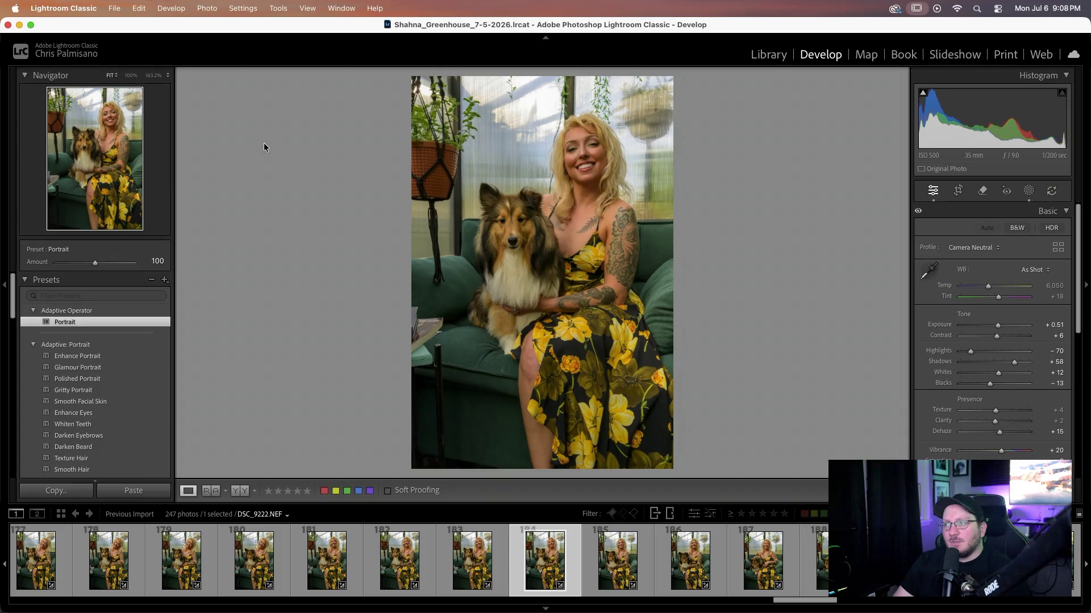
pyautogui.press('Right')
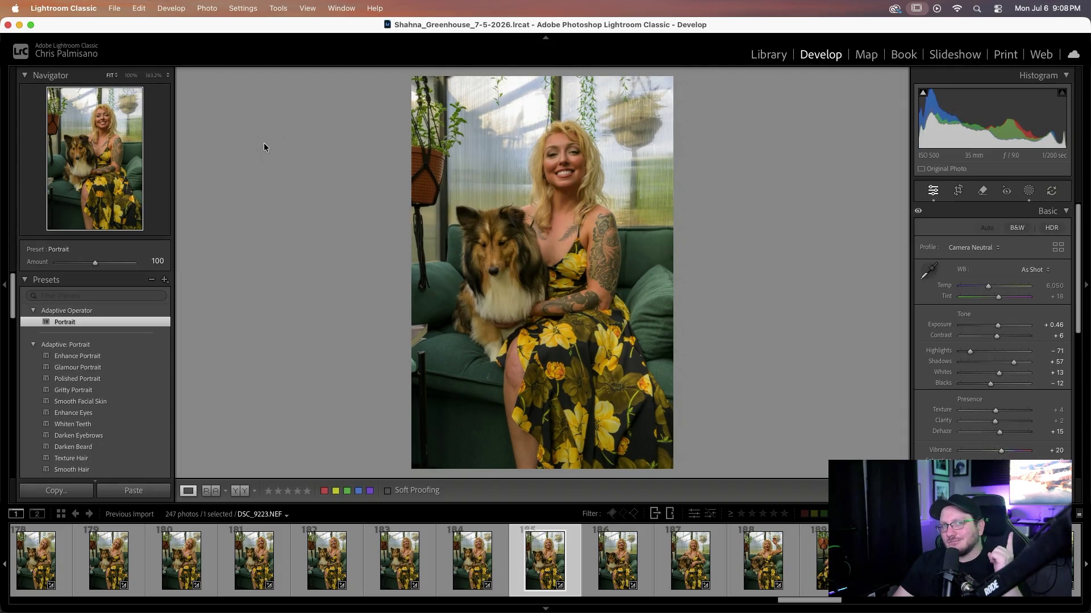
pyautogui.press('Right')
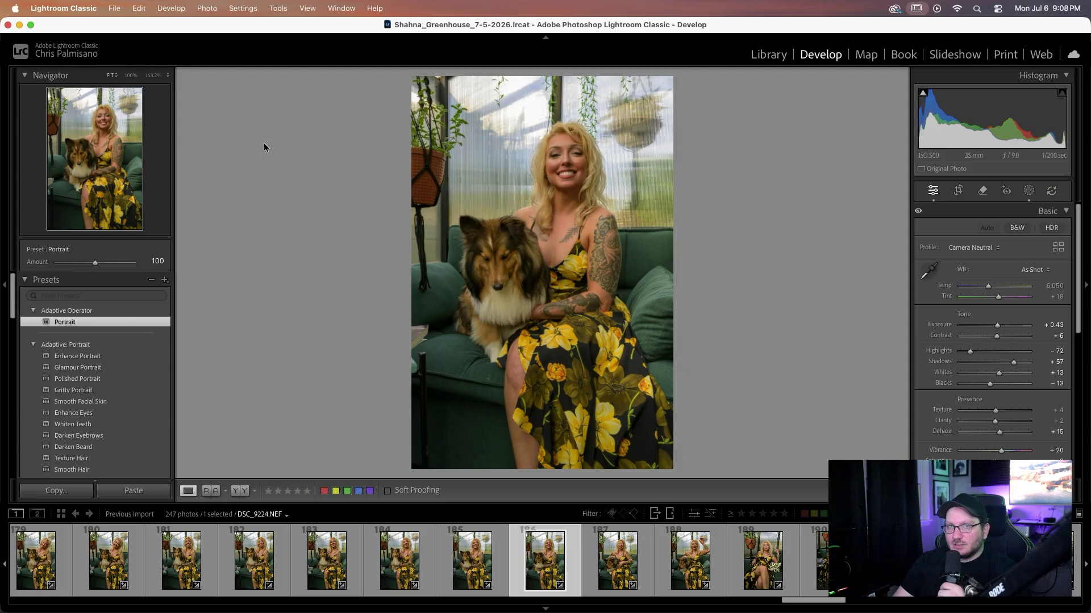
pyautogui.press('Right')
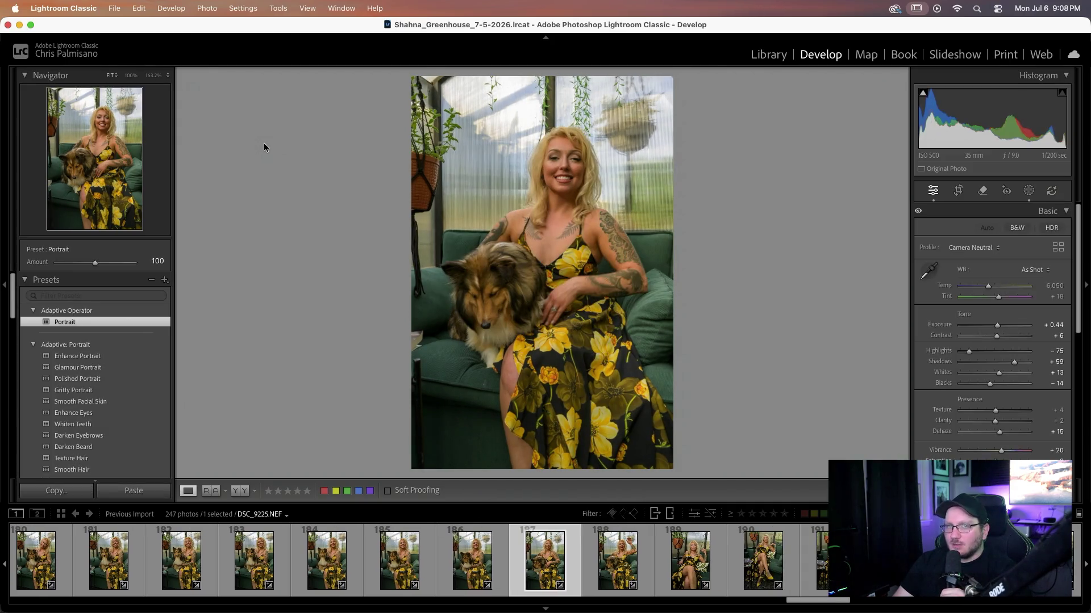
pyautogui.press('Right')
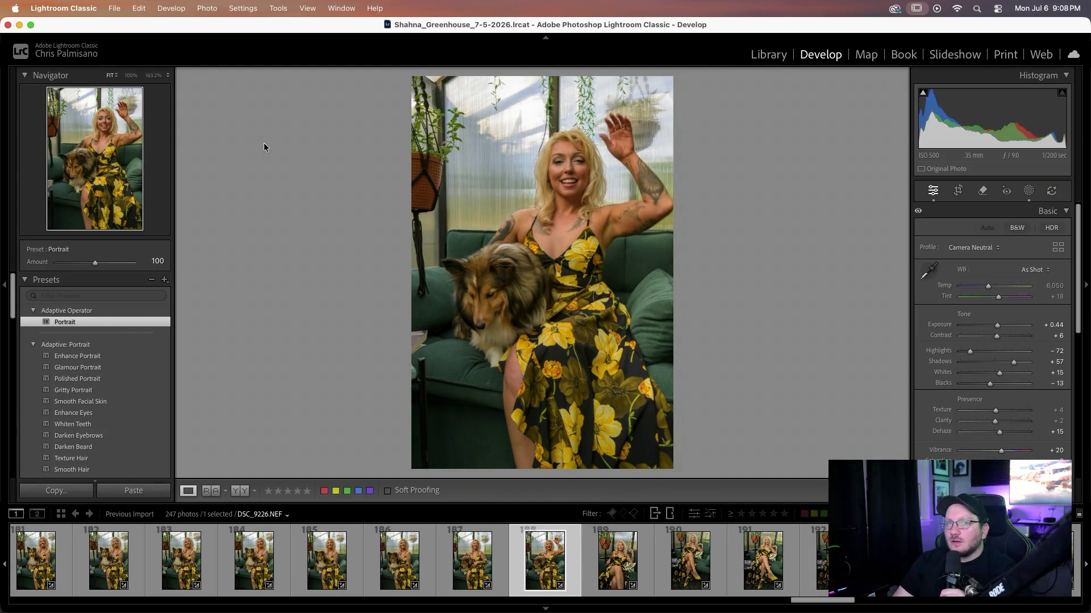
pyautogui.press('Right')
pyautogui.press('Right')
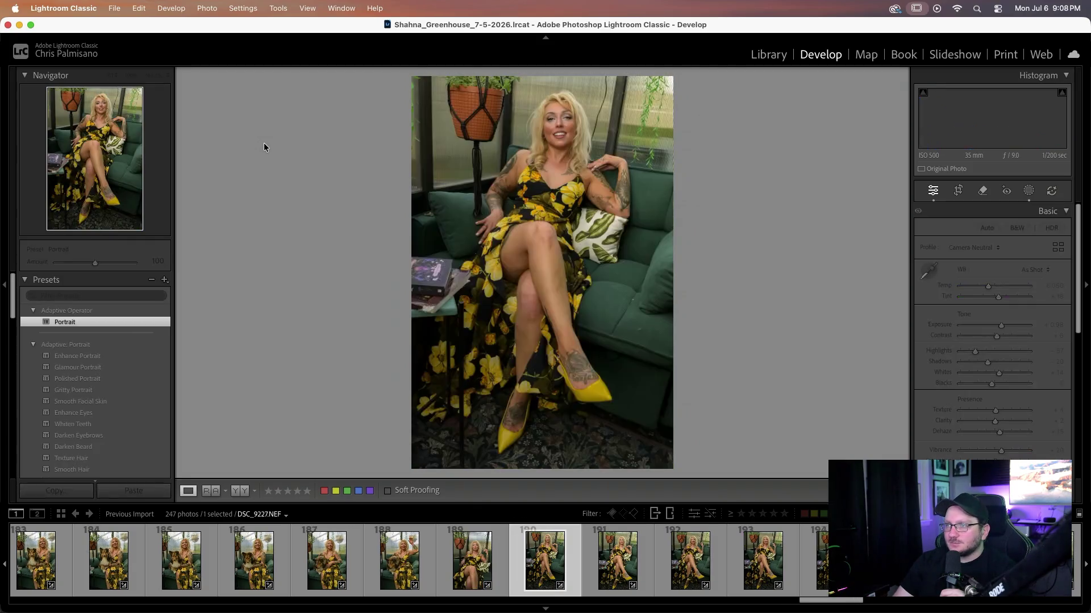
pyautogui.press('Right')
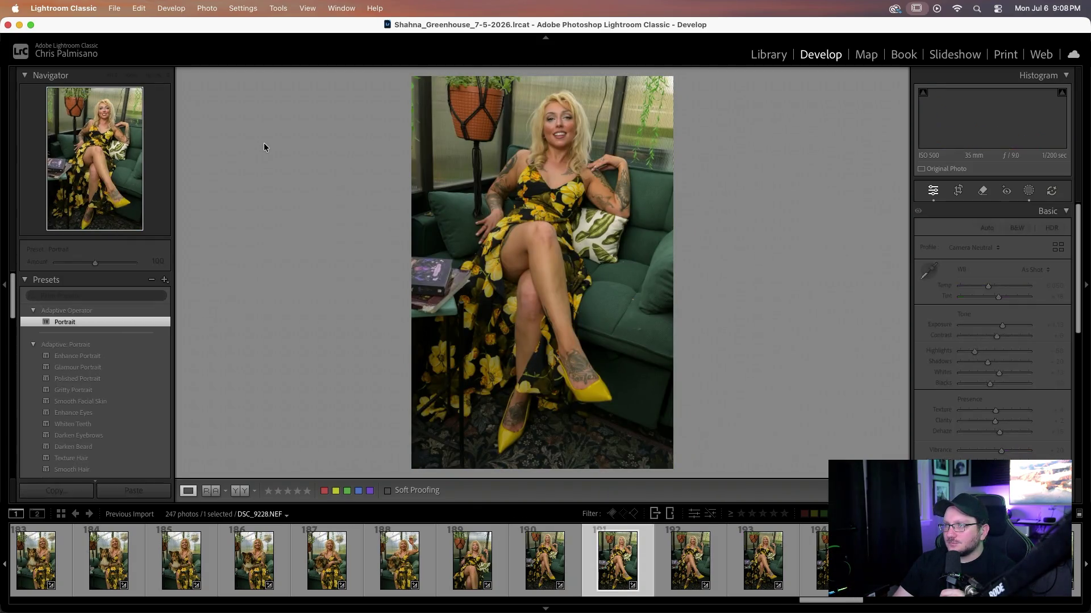
pyautogui.press('Right')
pyautogui.press('Right')
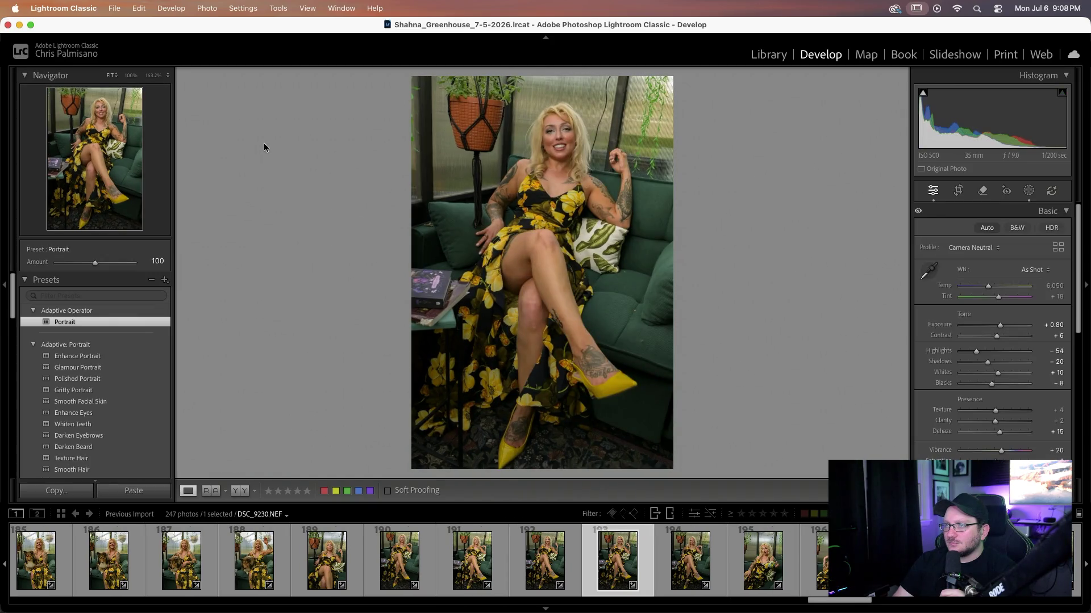
pyautogui.press('Right')
pyautogui.press('Right')
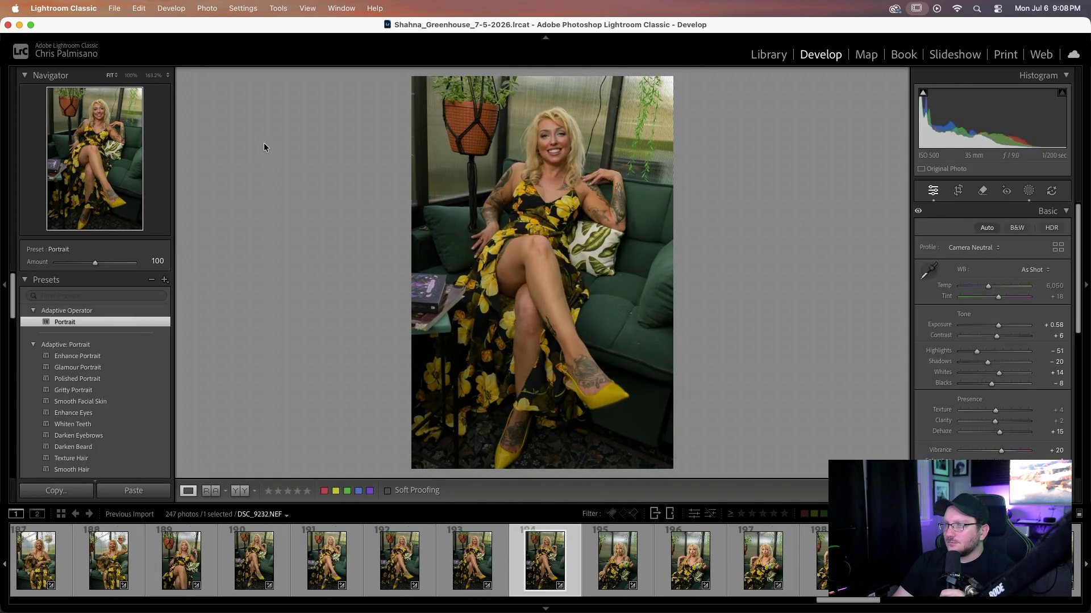
pyautogui.press('Right')
pyautogui.press('Right')
pyautogui.press('Right')
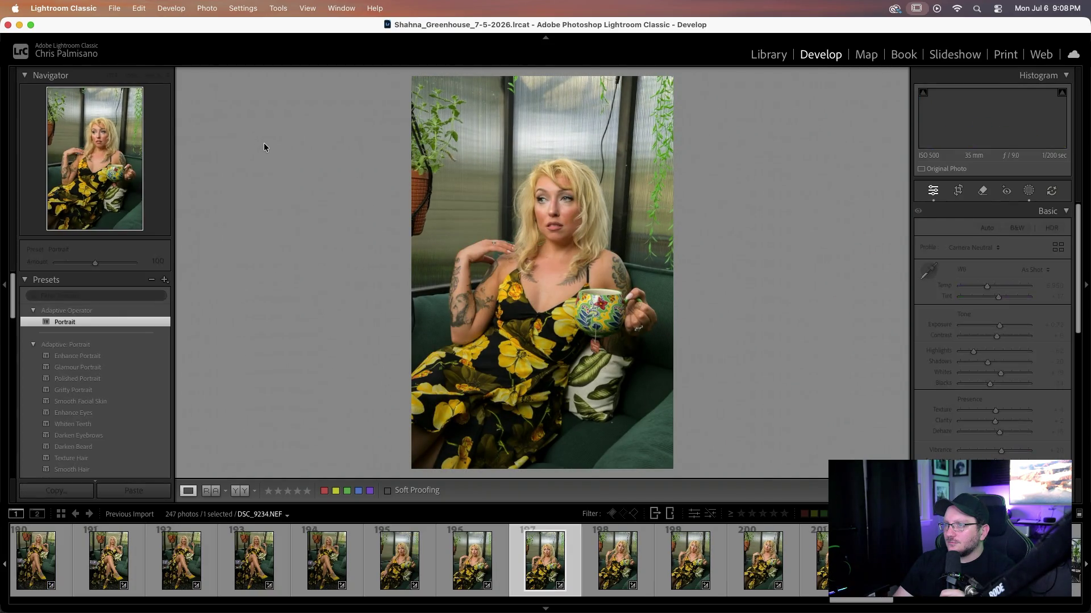
pyautogui.press('Right')
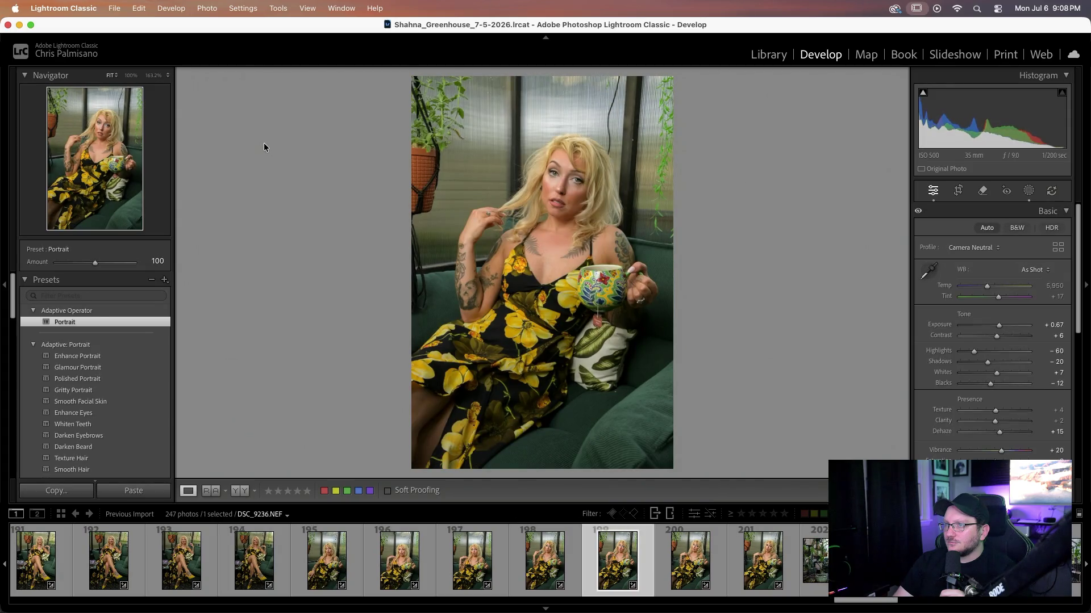
pyautogui.press('Right')
pyautogui.press('Right')
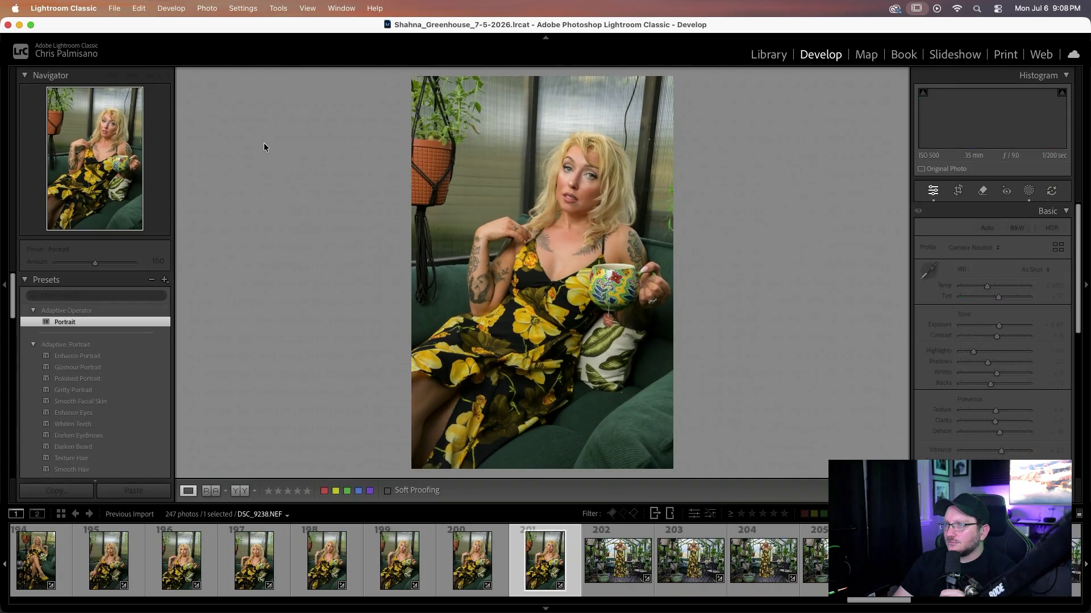
pyautogui.press('Right')
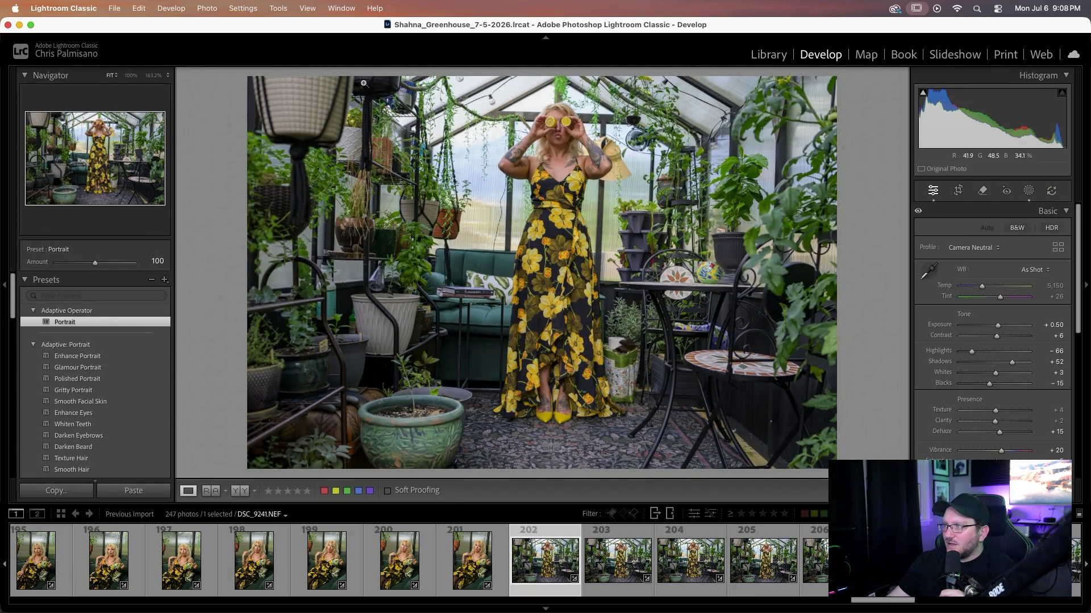
# - Level photo 202 along the greenhouse roof beam with the Crop & Straighten angle tool
pyautogui.click(958, 192)
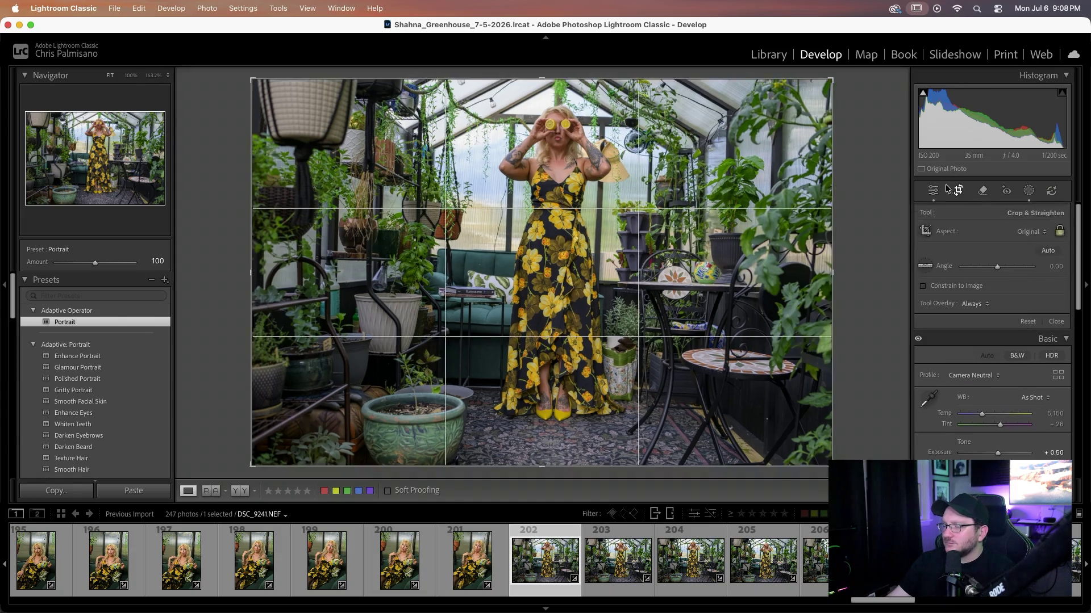
pyautogui.moveTo(482, 123); pyautogui.dragTo(643, 127)
pyautogui.press('super+z')
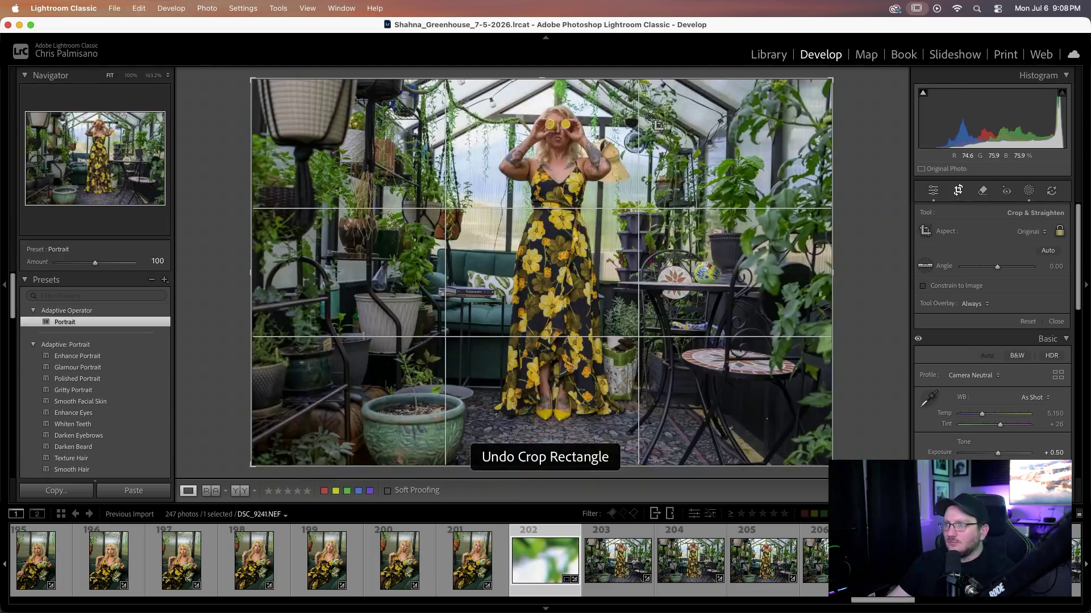
pyautogui.click(924, 265)
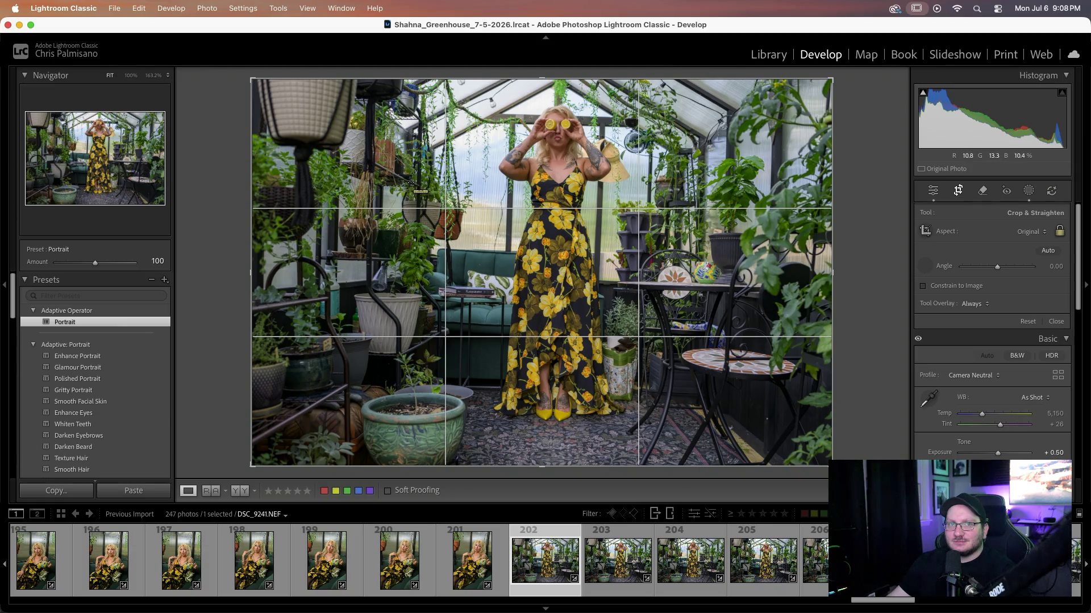
pyautogui.moveTo(483, 122); pyautogui.dragTo(694, 125)
# - Straighten photos 203 and 204 along the roof beam
pyautogui.press('Right')
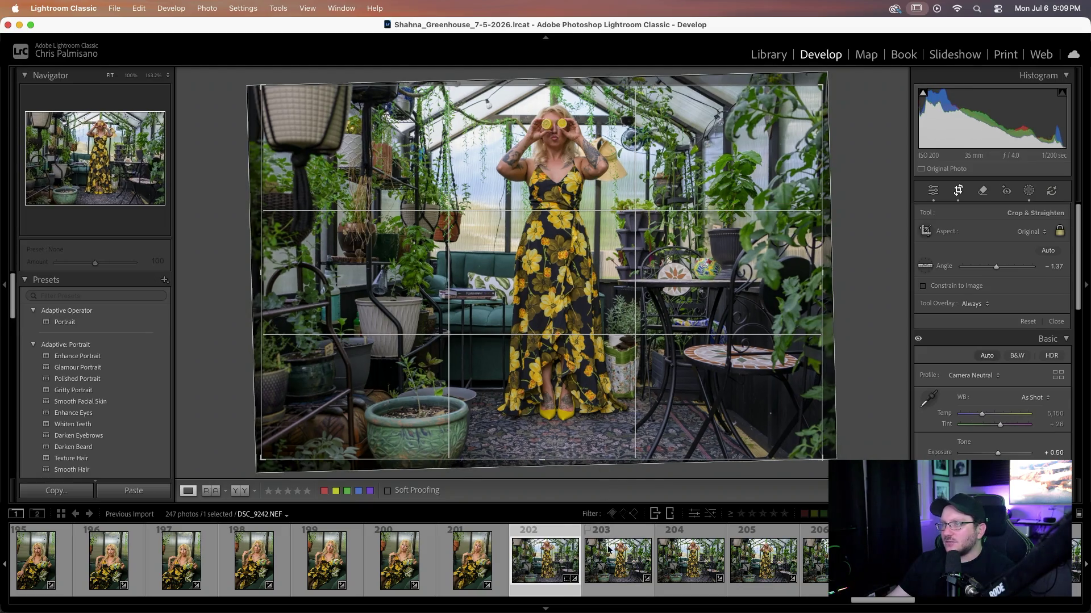
pyautogui.moveTo(487, 122); pyautogui.dragTo(689, 134)
pyautogui.press('super+z')
pyautogui.click(925, 265)
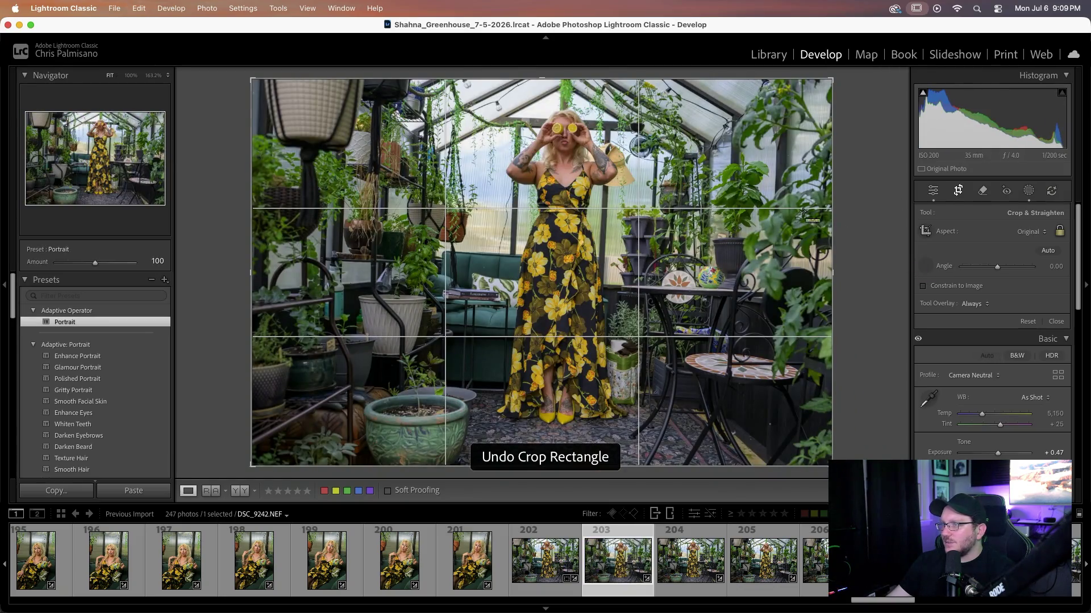
pyautogui.moveTo(490, 124); pyautogui.dragTo(658, 132)
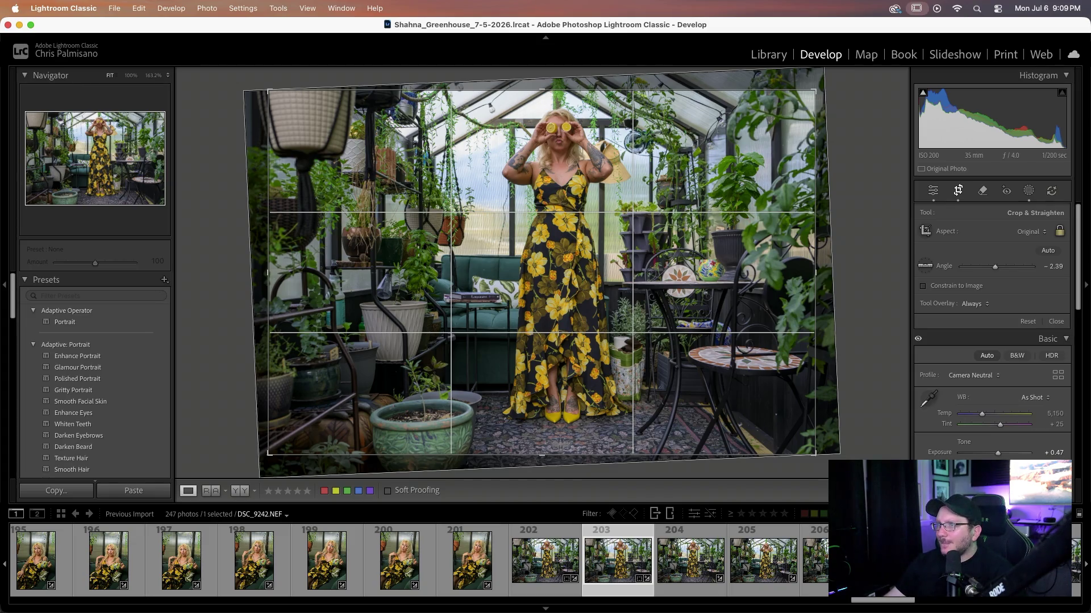
pyautogui.press('Right')
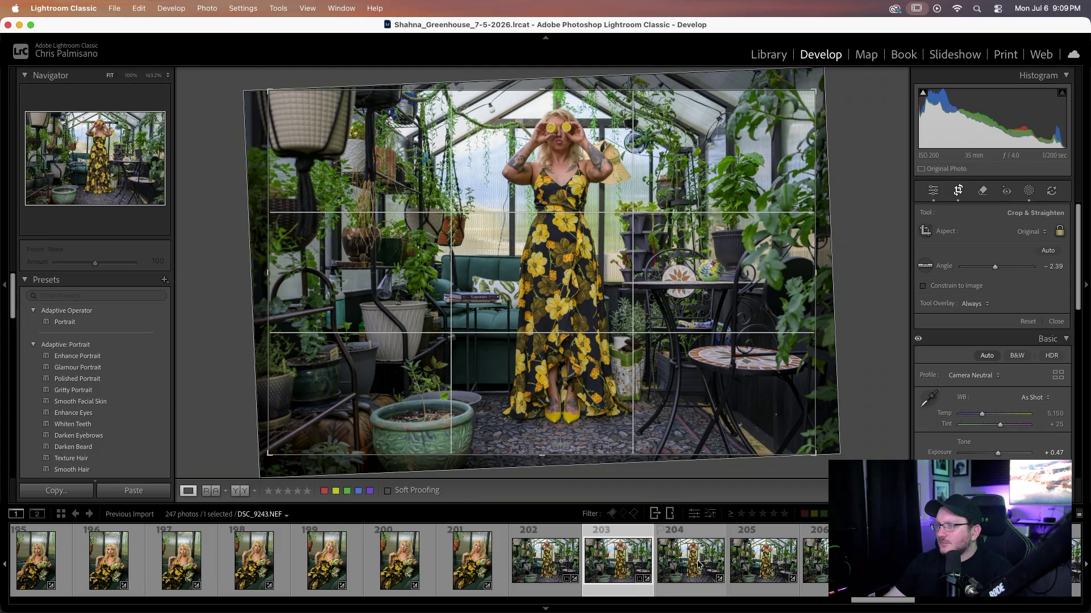
pyautogui.click(925, 265)
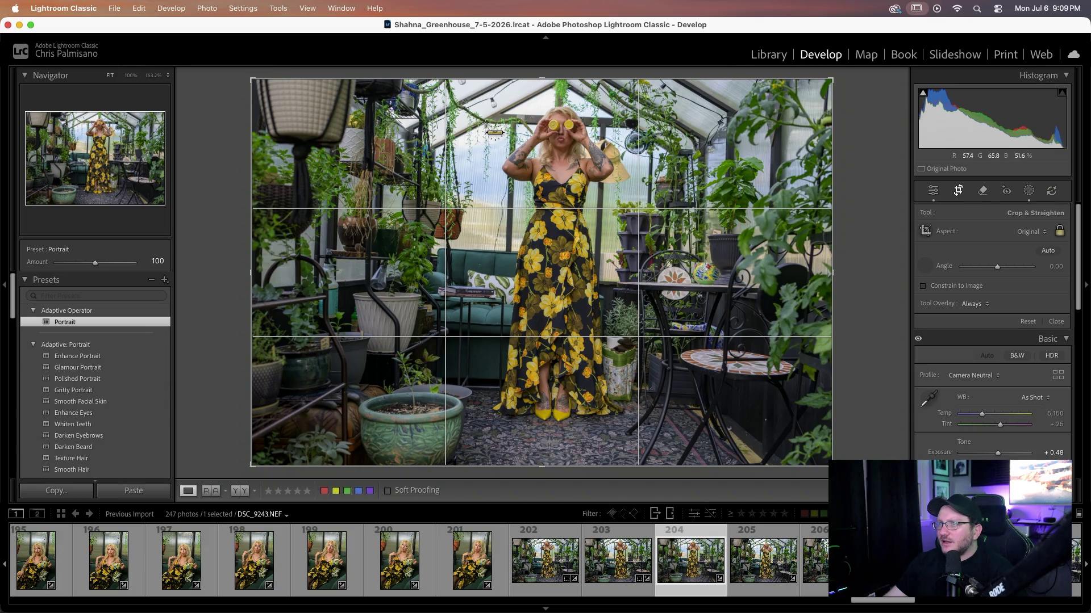
pyautogui.moveTo(485, 124); pyautogui.dragTo(661, 128)
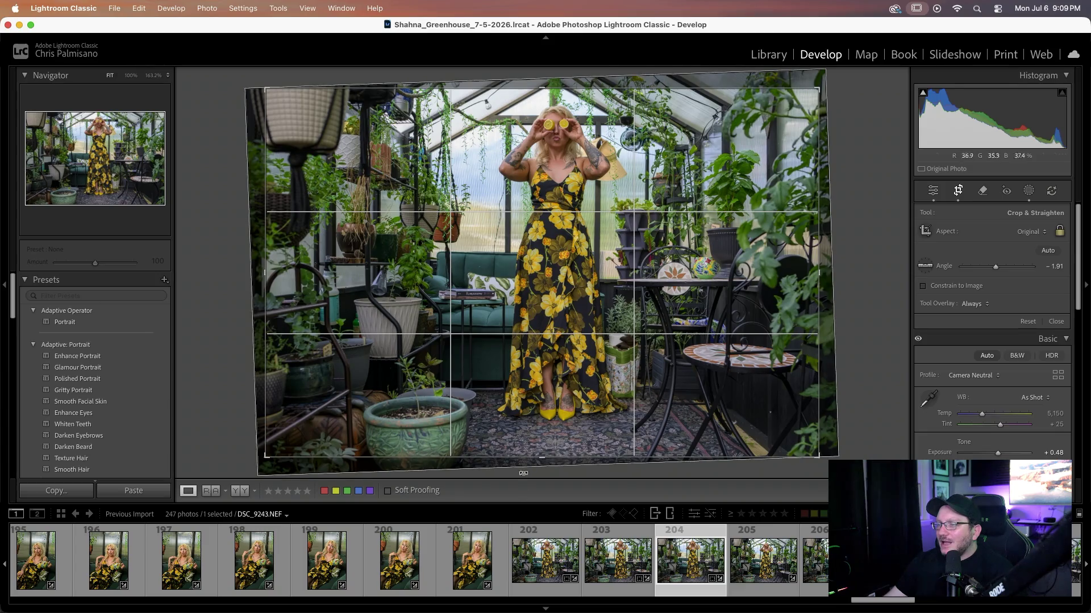
# - Level photo 205 along the roof beam to an angle of −2.04
pyautogui.click(742, 580)
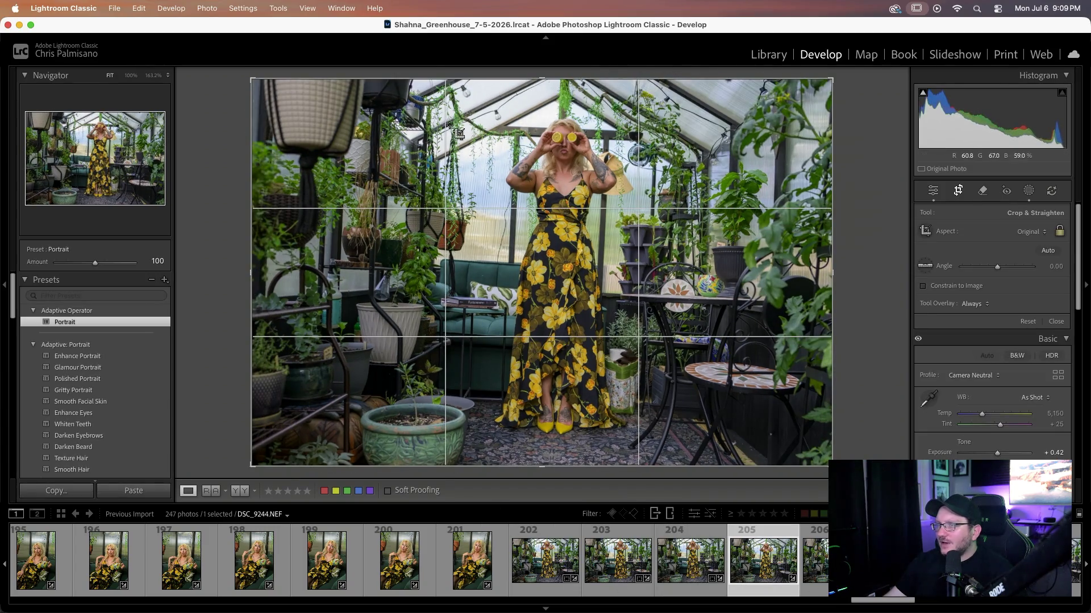
pyautogui.click(924, 266)
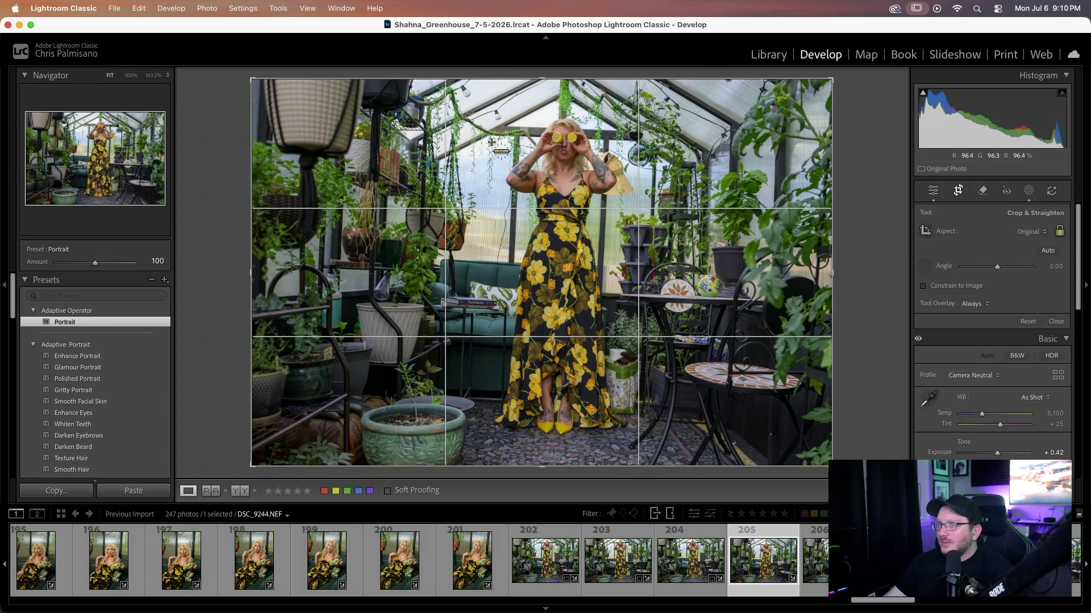
pyautogui.moveTo(488, 134); pyautogui.dragTo(697, 140)
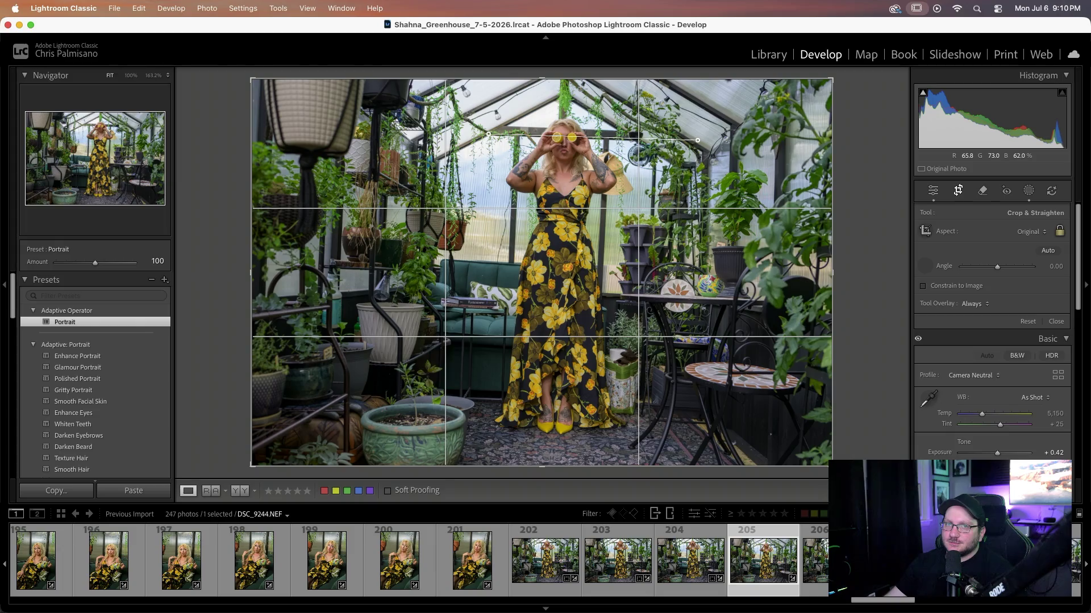
pyautogui.moveTo(697, 140); pyautogui.dragTo(697, 141)
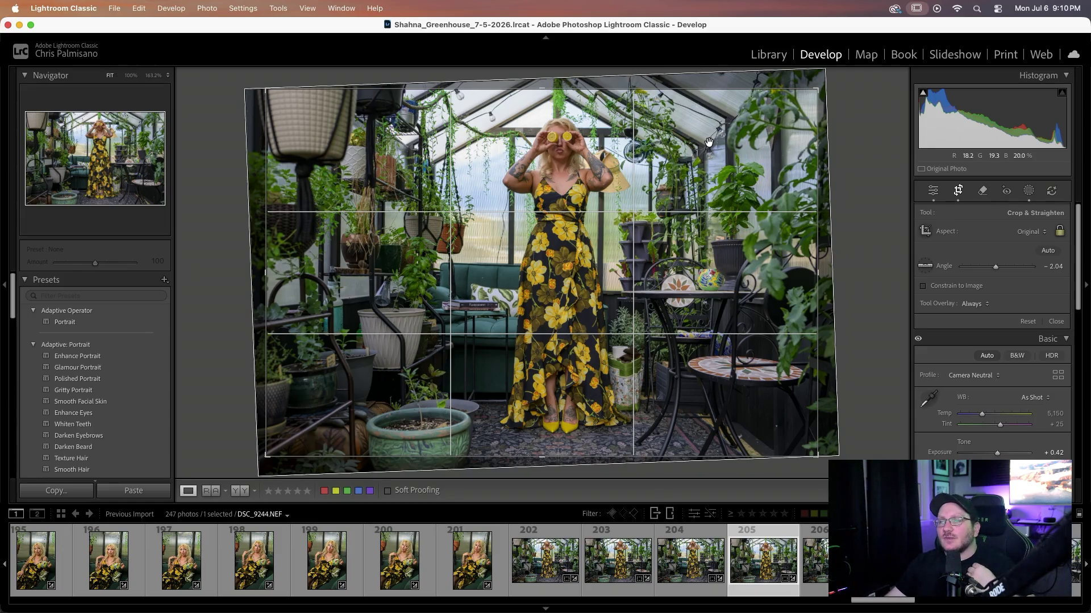
pyautogui.click(656, 566)
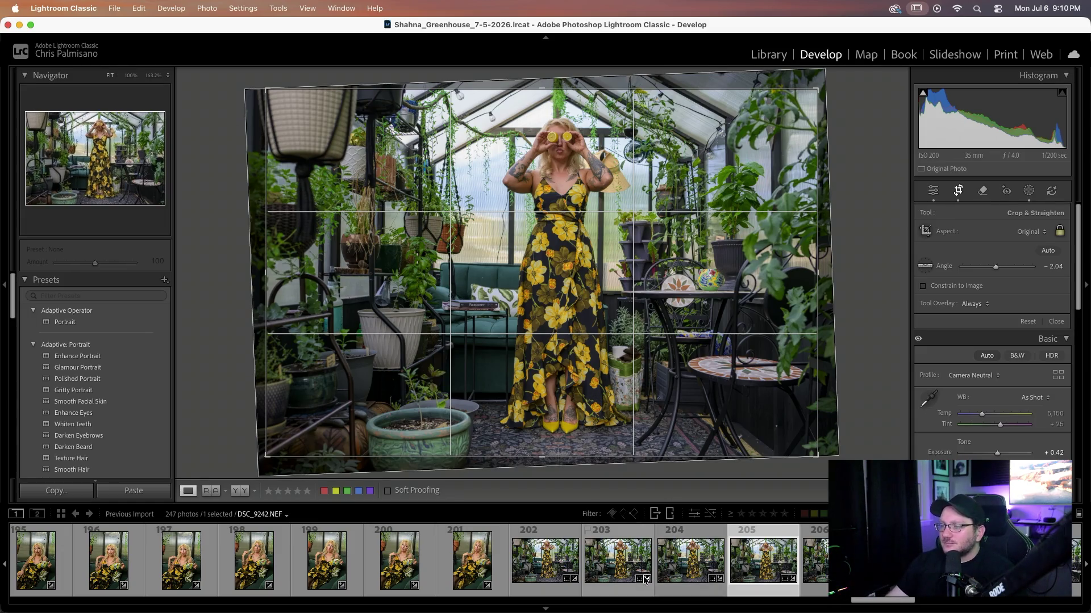
# - Straighten photo 206 along the roof beam, then load photo 207
pyautogui.press('Right')
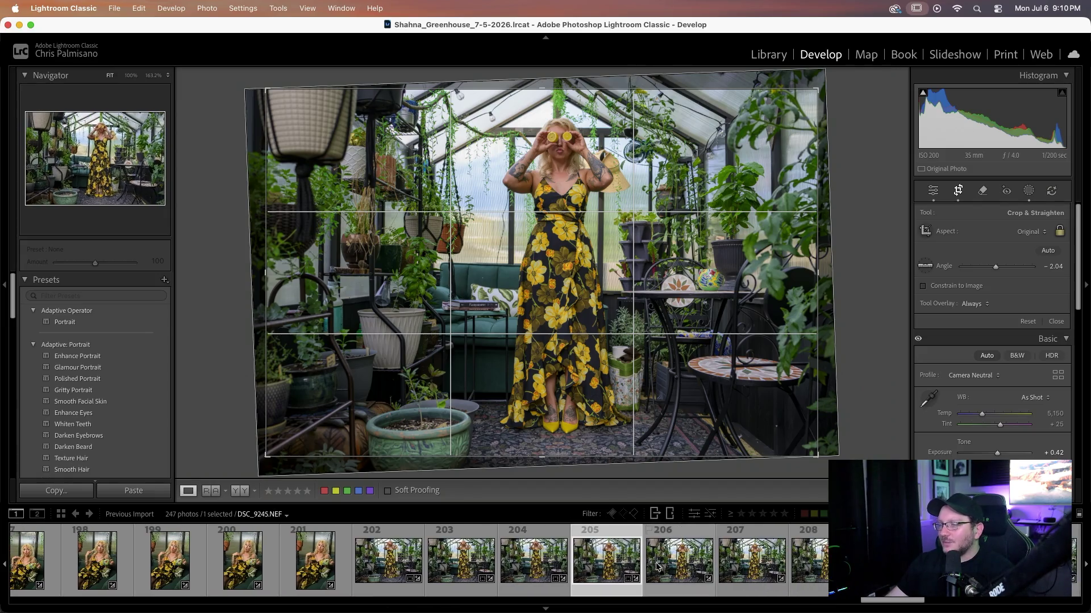
pyautogui.click(925, 266)
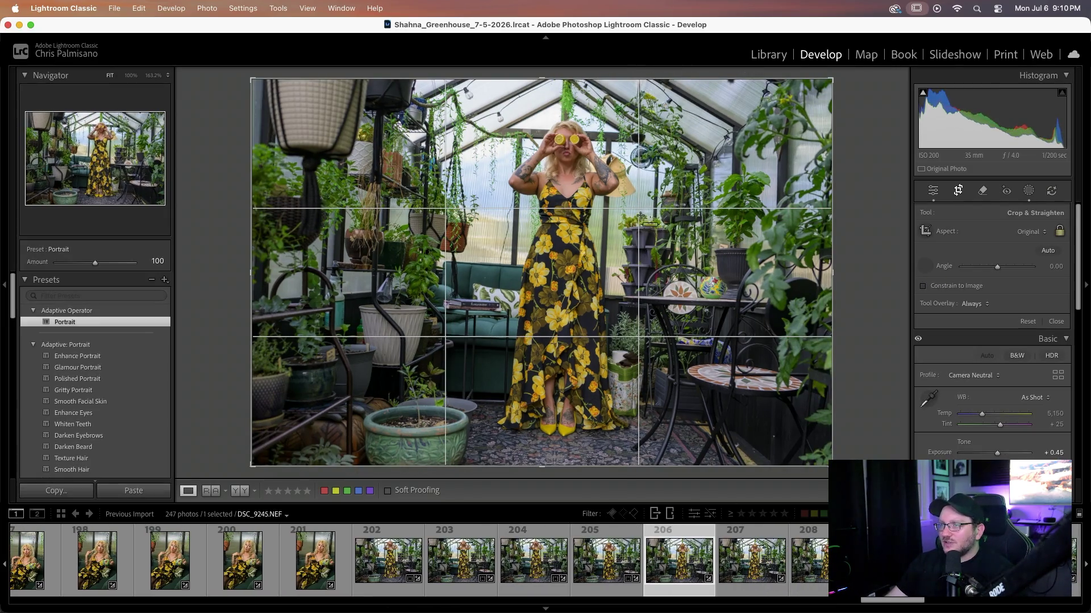
pyautogui.moveTo(493, 136); pyautogui.dragTo(678, 141)
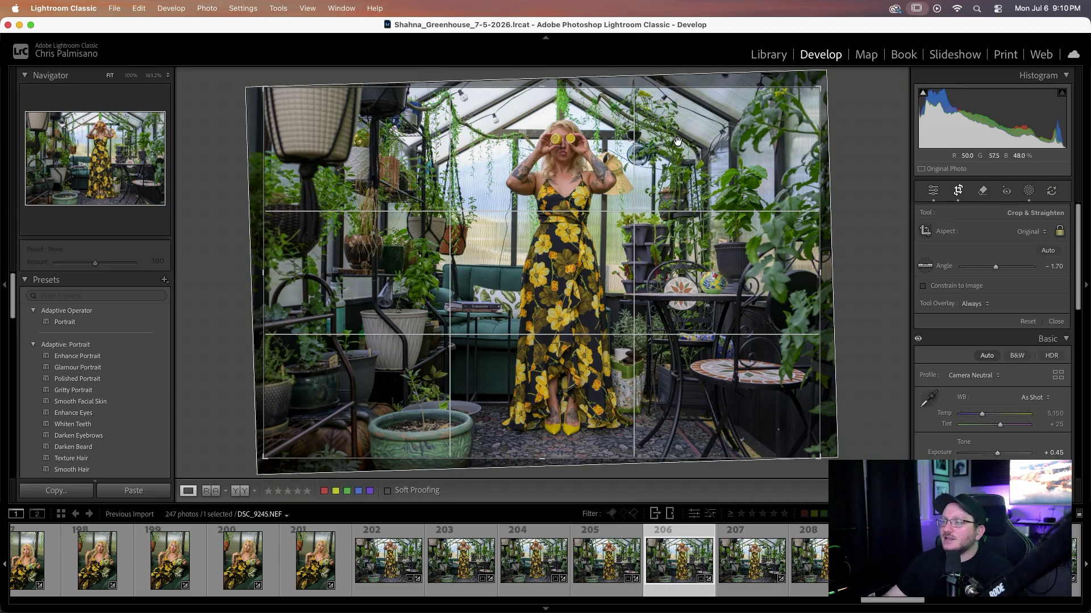
pyautogui.press('Right')
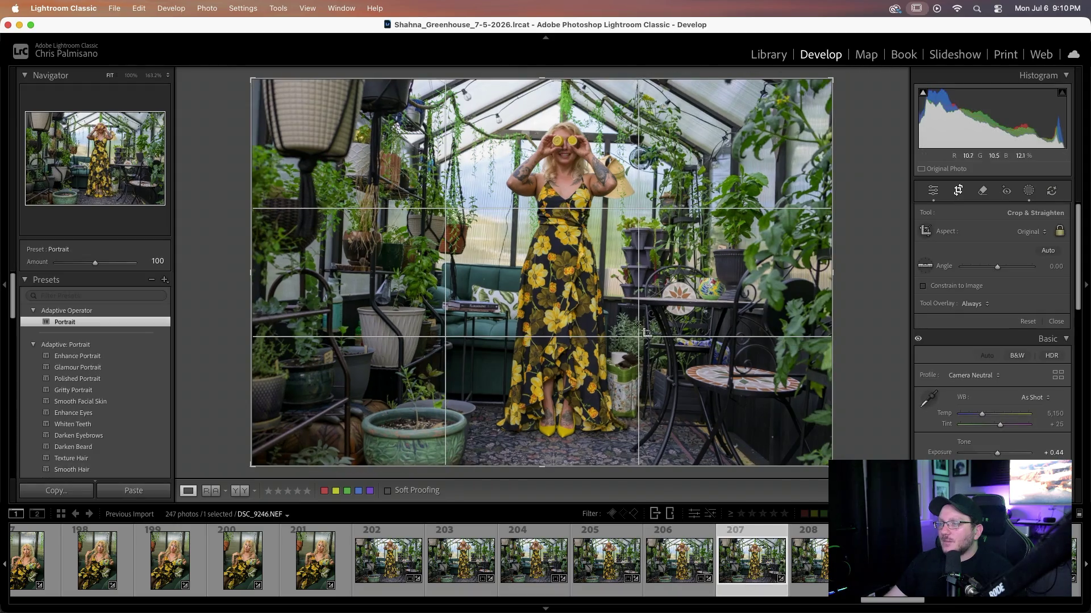
pyautogui.click(927, 268)
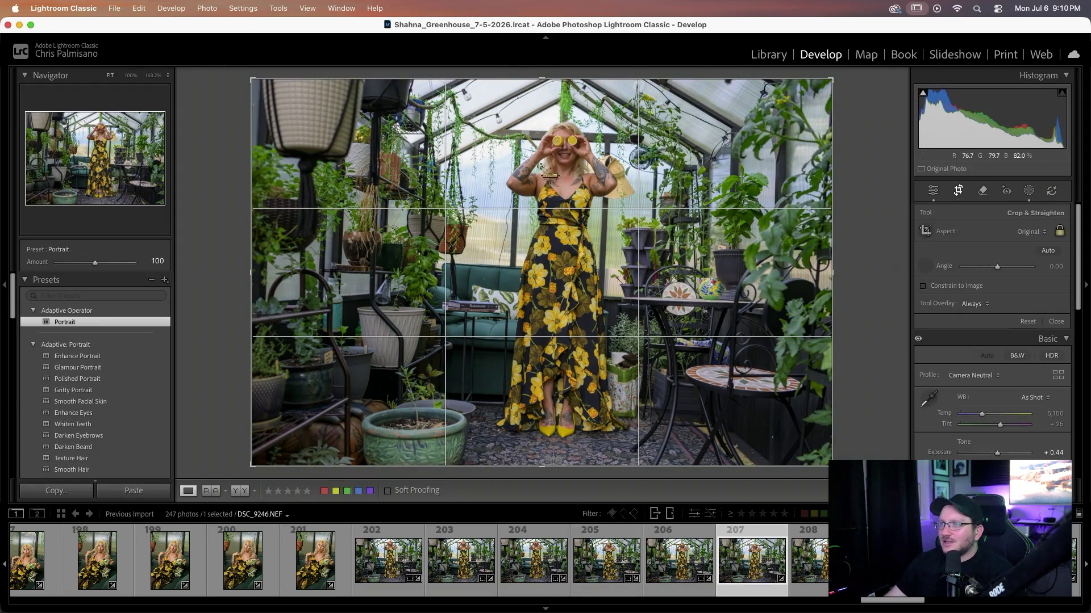
# - Straighten photo 207 to −2.84 and photo 208 to −1.79, then load DSC_9249
pyautogui.moveTo(487, 137); pyautogui.dragTo(685, 147)
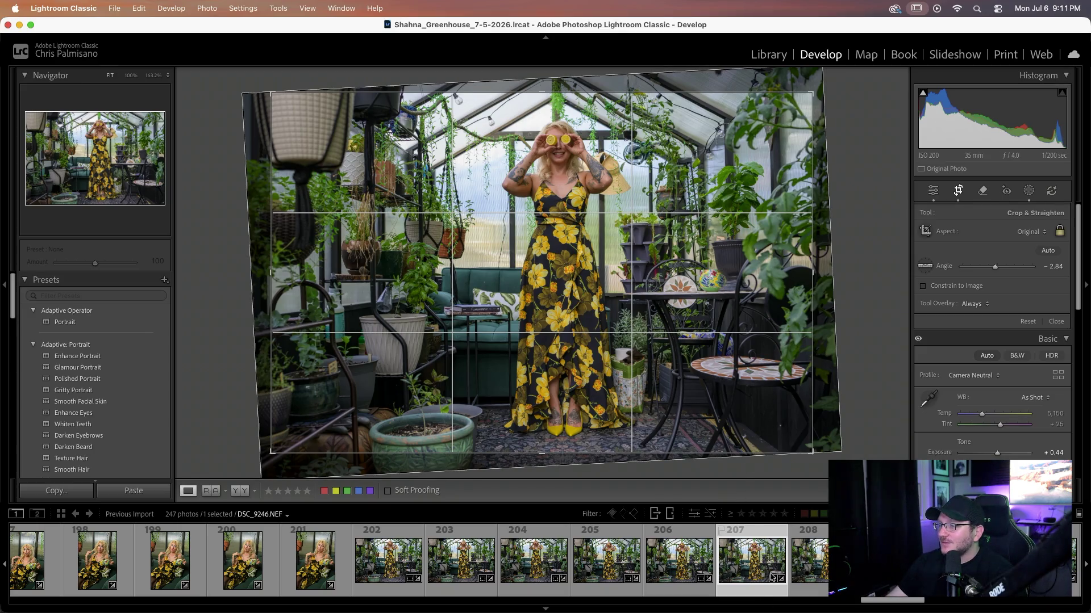
pyautogui.click(806, 562)
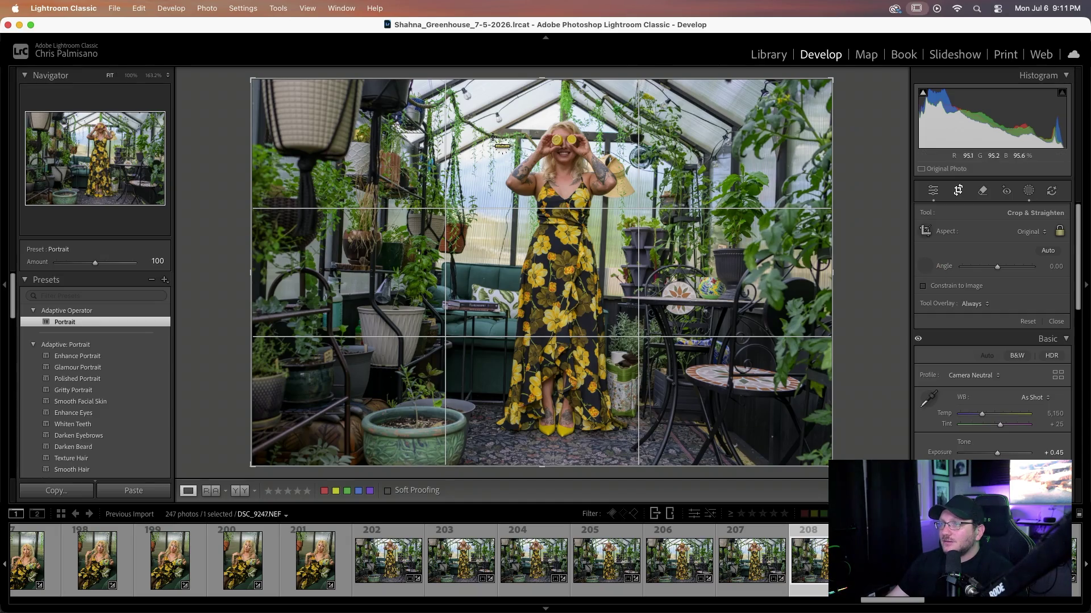
pyautogui.moveTo(491, 138); pyautogui.dragTo(671, 142)
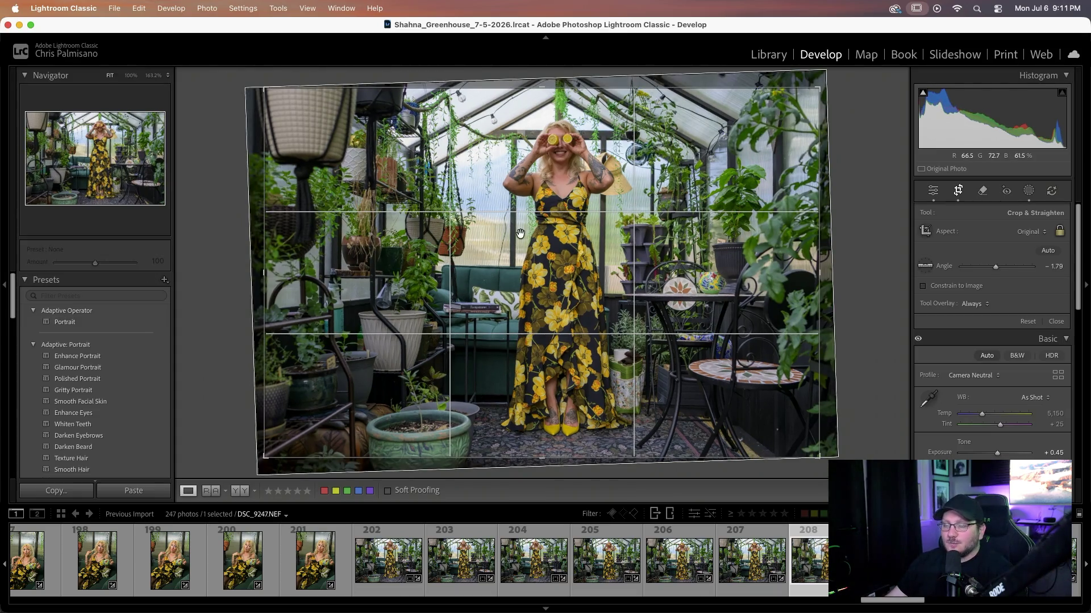
pyautogui.scroll(-5, 642, 562)
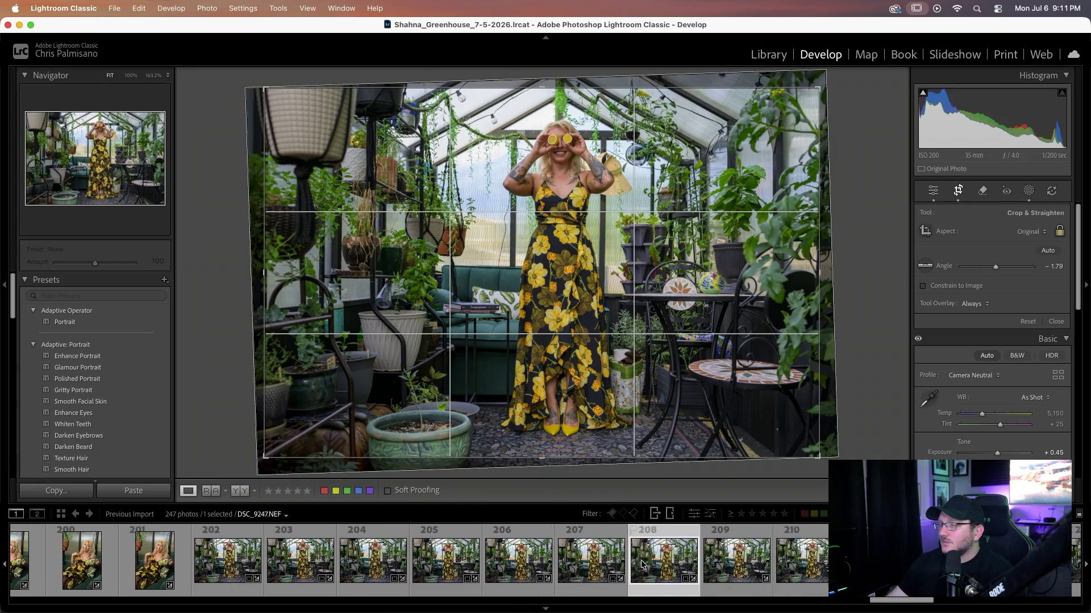
pyautogui.click(636, 566)
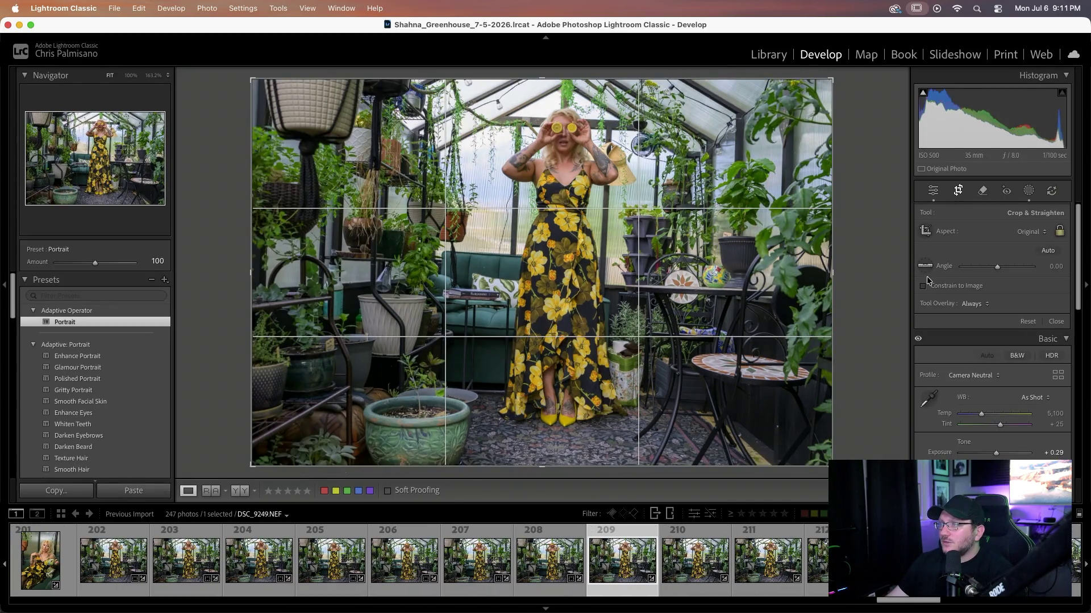
# - Level photo 209 to −1.76 and photo 210 along the top beam, then load photo 211
pyautogui.click(931, 261)
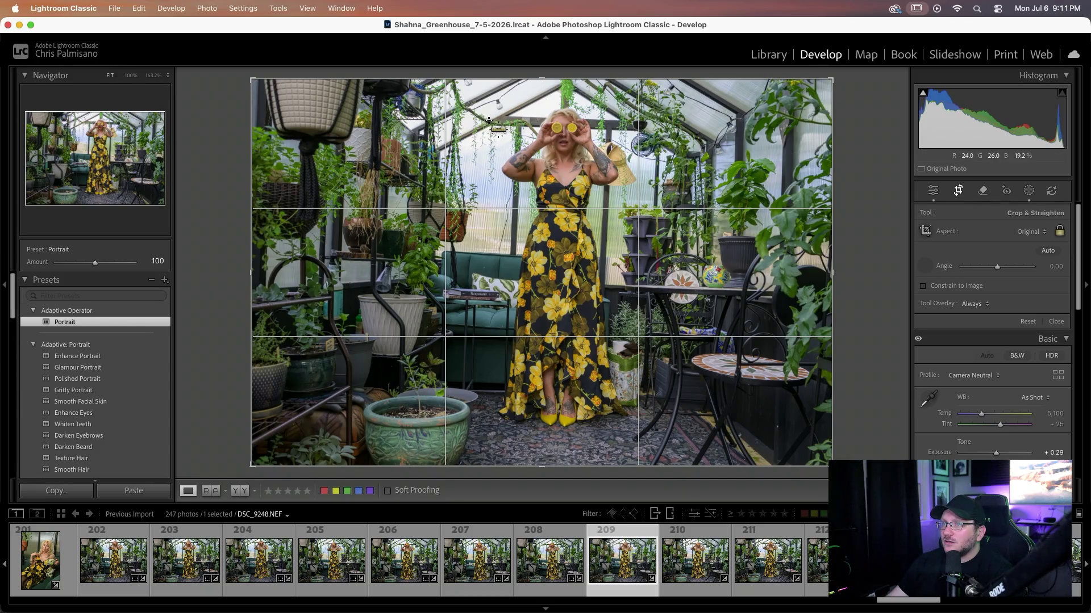
pyautogui.moveTo(491, 123); pyautogui.dragTo(721, 132)
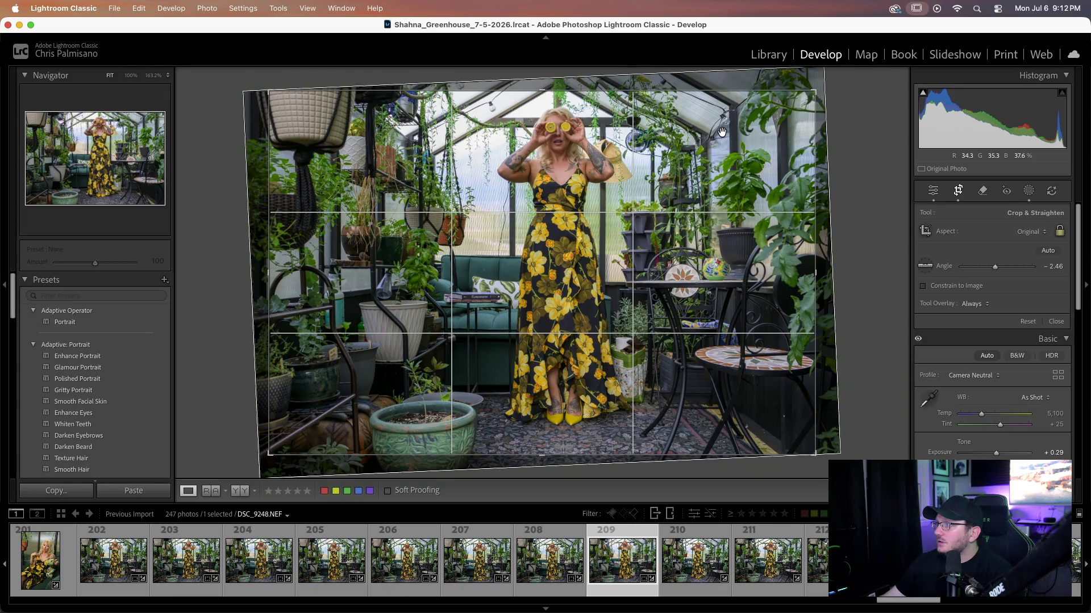
pyautogui.click(694, 570)
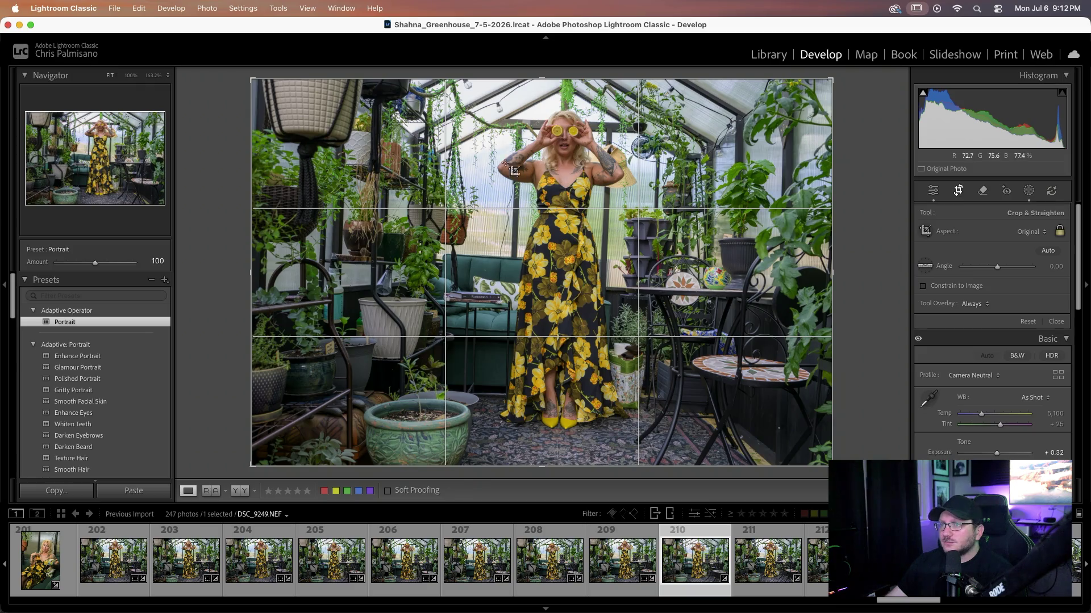
pyautogui.click(919, 270)
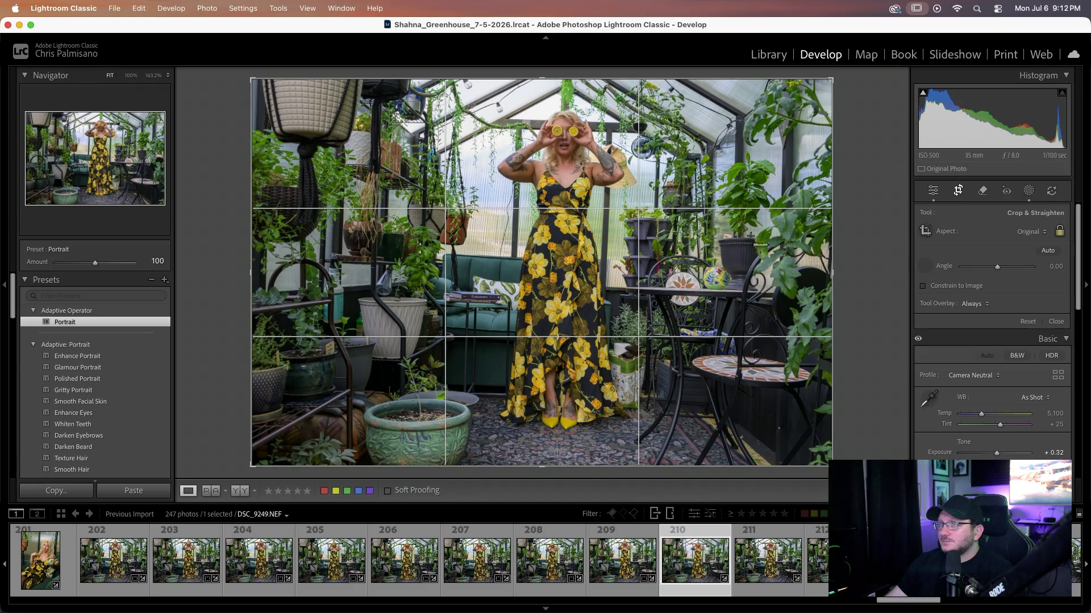
pyautogui.moveTo(491, 126); pyautogui.dragTo(717, 132)
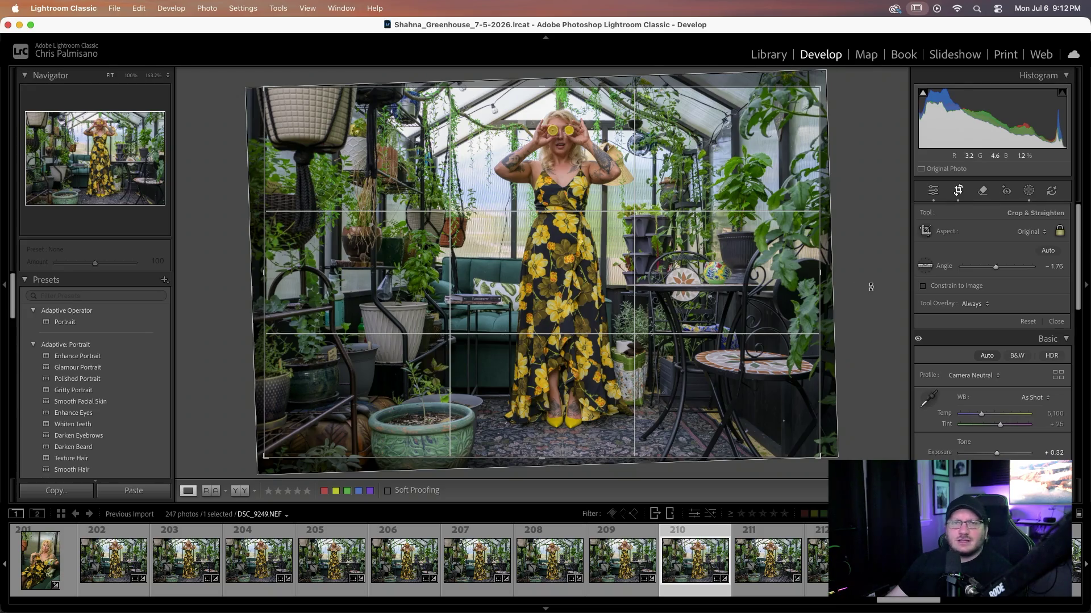
pyautogui.hscroll(2, 675, 567)
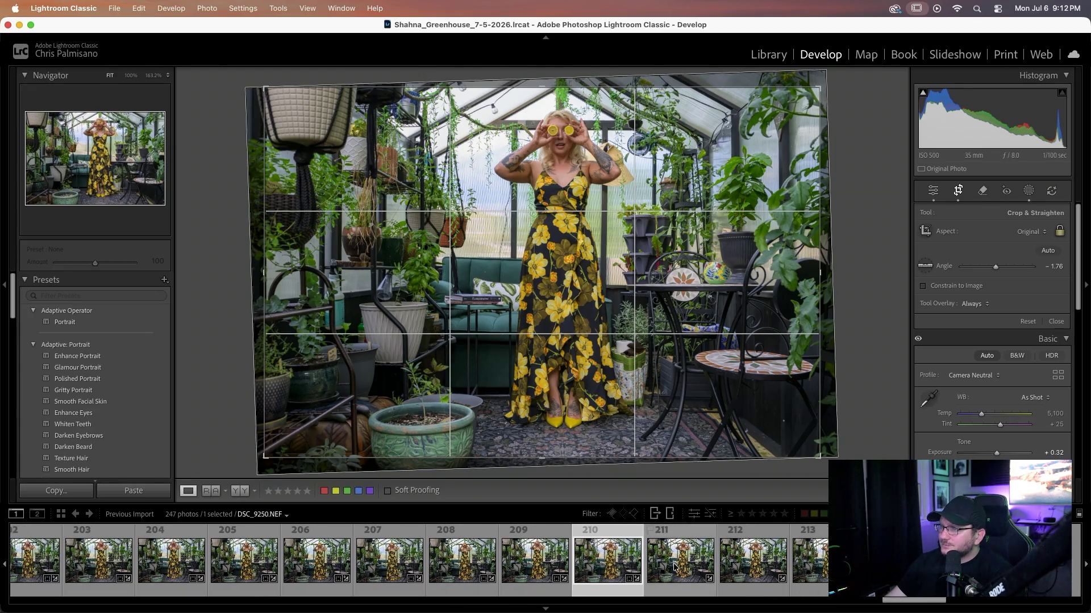
pyautogui.hscroll(1, 674, 567)
pyautogui.click(656, 572)
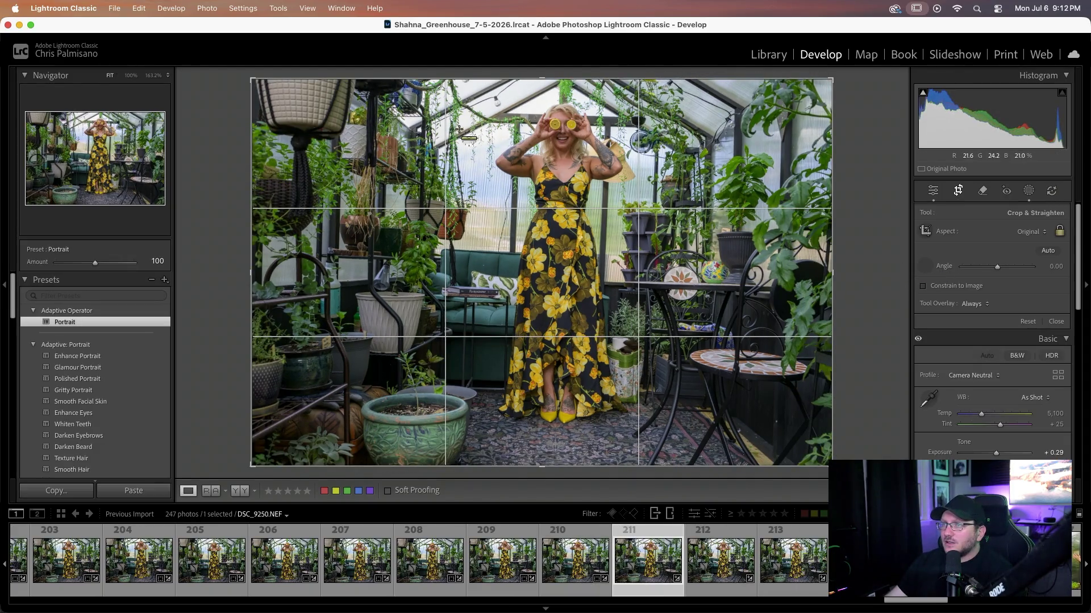
# - Level photos 211, 212 and 213 along the greenhouse roof beam
pyautogui.moveTo(487, 122); pyautogui.dragTo(674, 125)
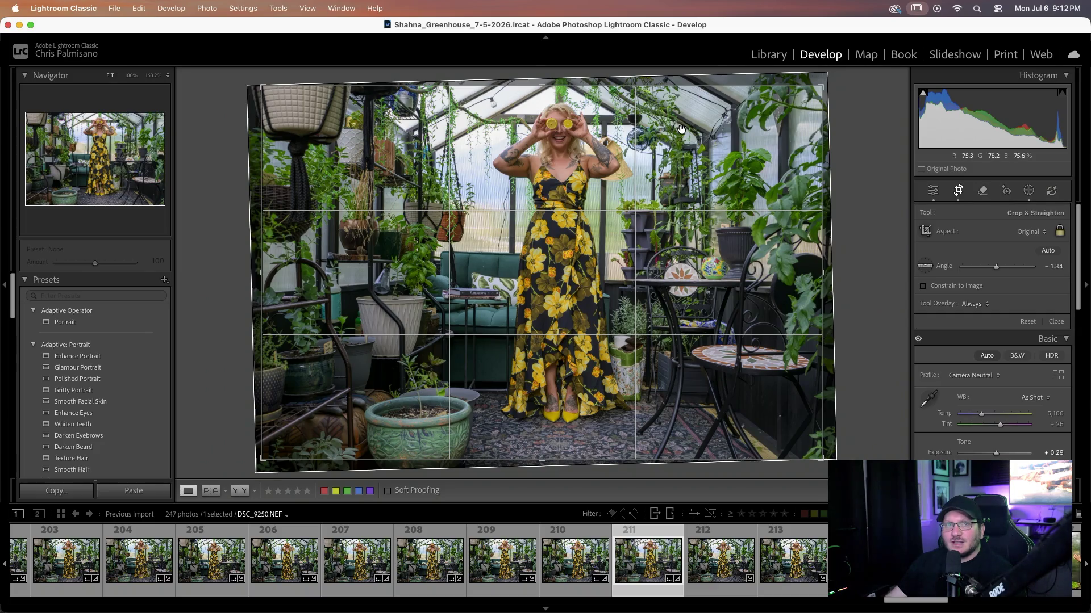
pyautogui.click(721, 568)
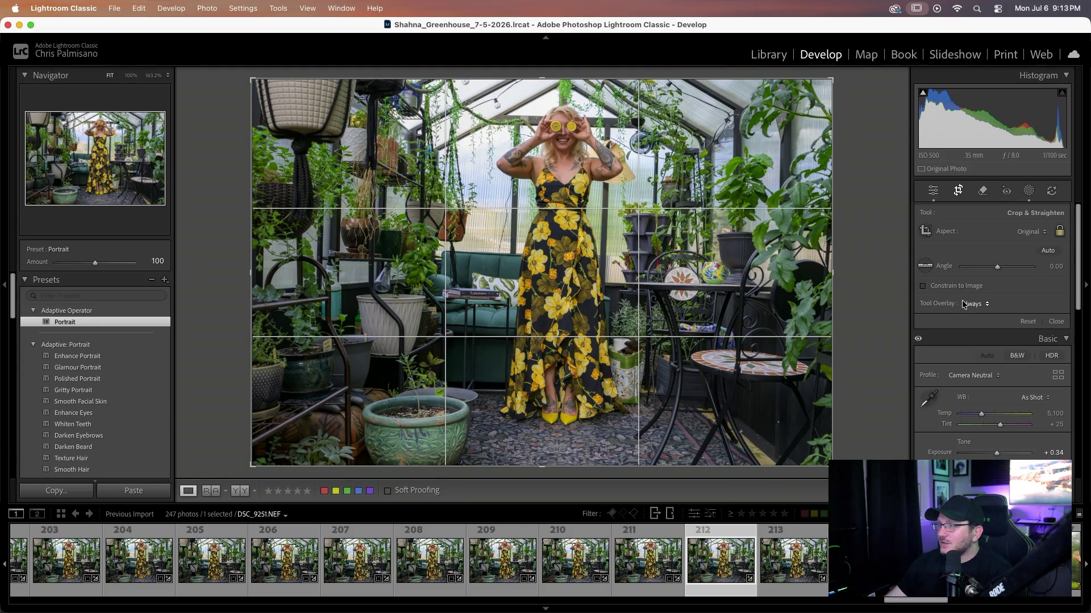
pyautogui.click(923, 267)
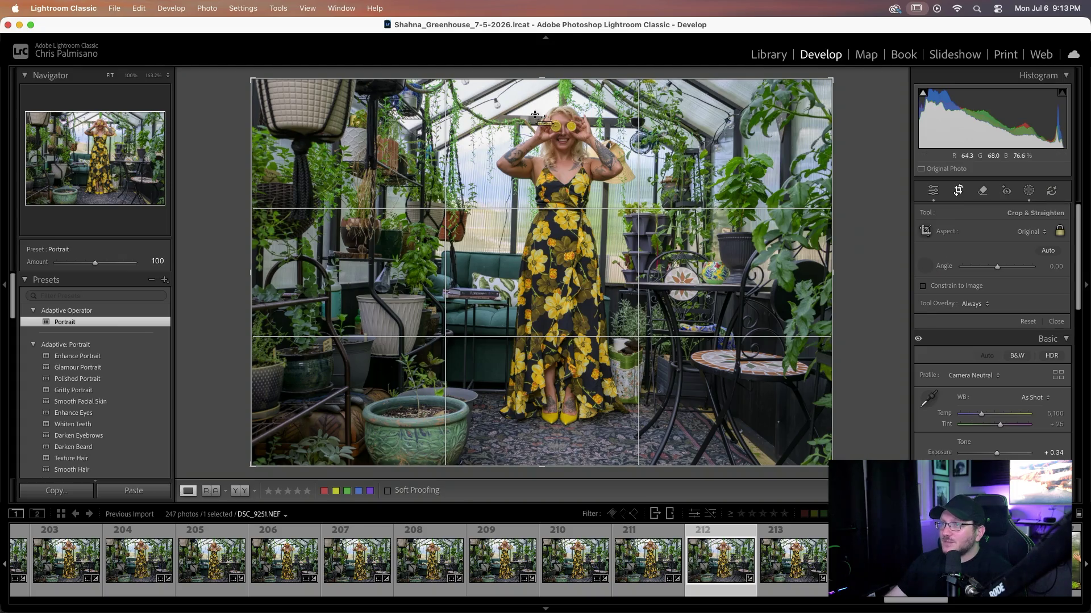
pyautogui.moveTo(488, 122); pyautogui.dragTo(718, 129)
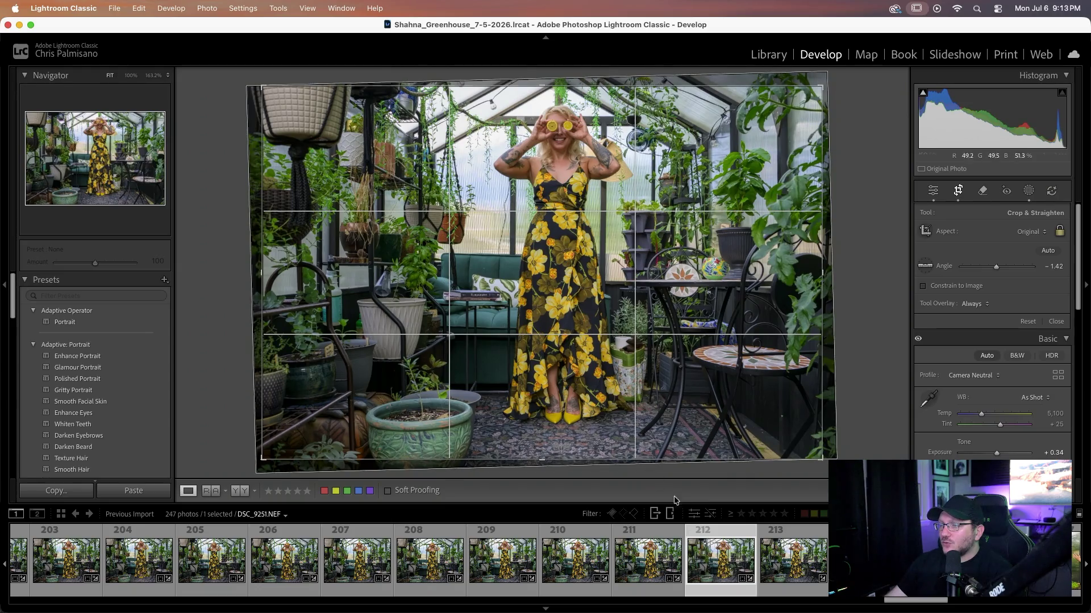
pyautogui.scroll(-3, 620, 568)
pyautogui.click(621, 568)
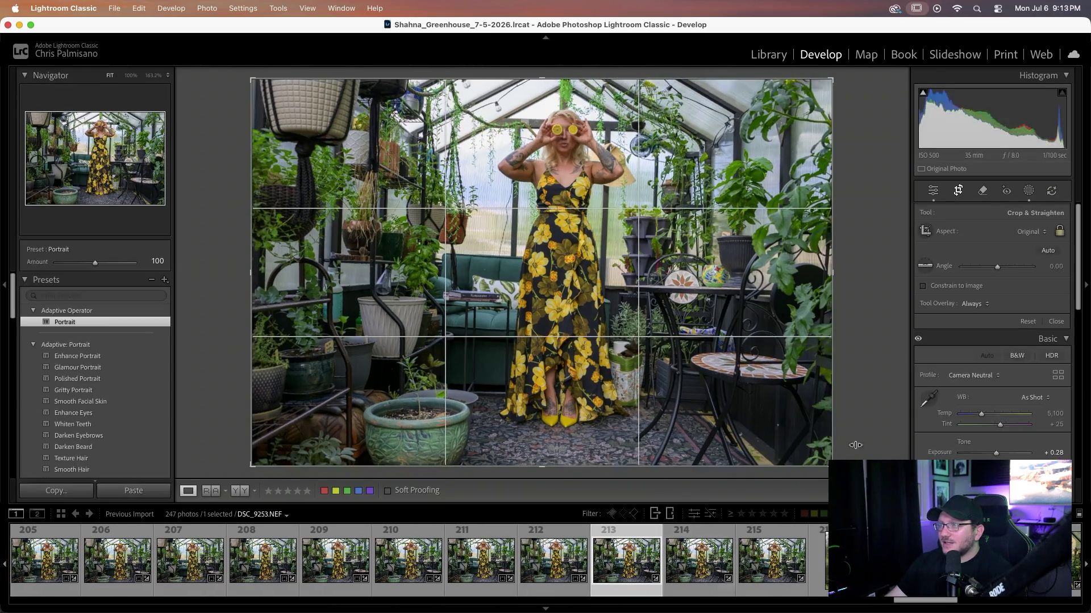
pyautogui.click(926, 266)
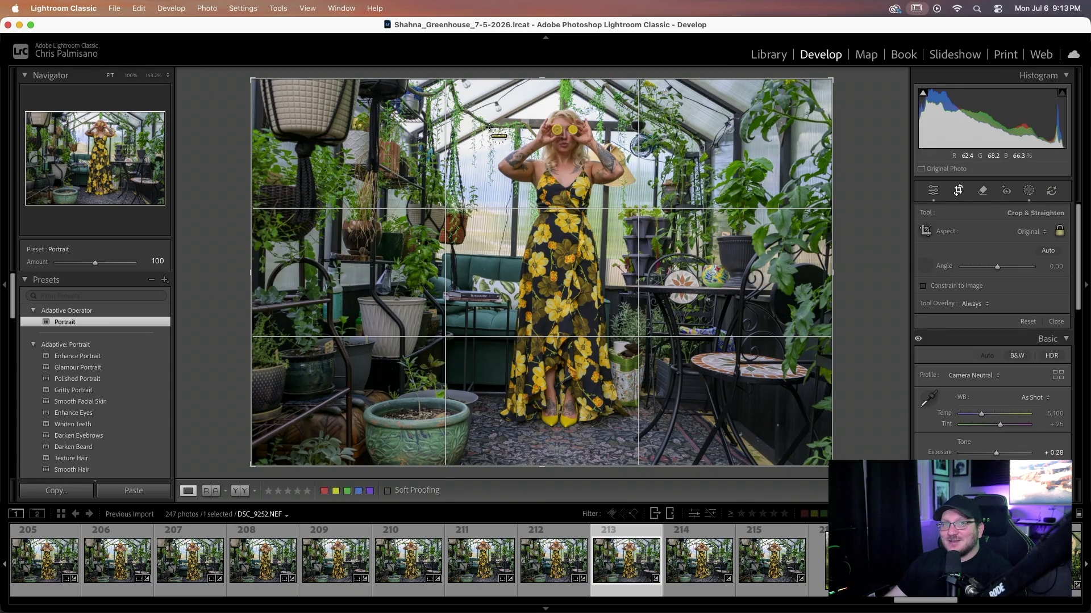
pyautogui.moveTo(488, 127); pyautogui.dragTo(735, 129)
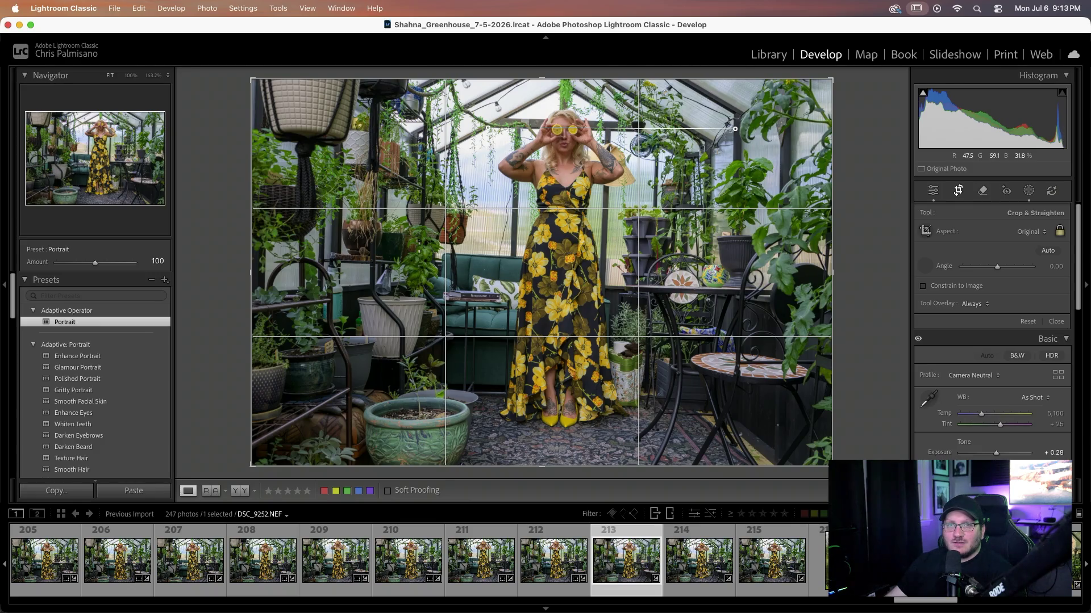
pyautogui.moveTo(735, 128); pyautogui.dragTo(735, 128)
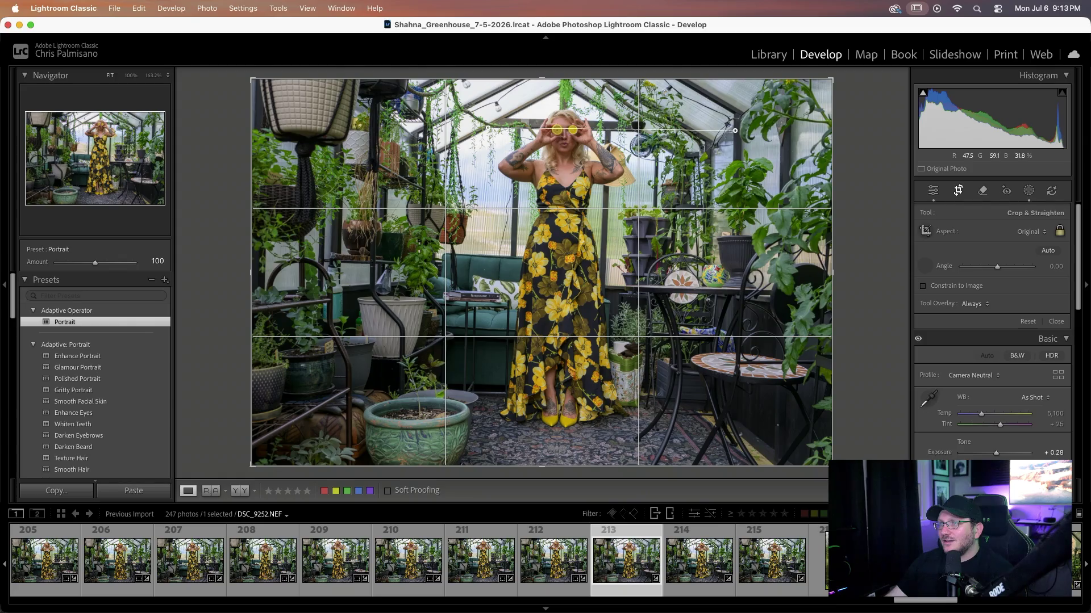
# - Straighten photos 214 and 215 along the beam, then load portrait photo 216
pyautogui.press('Right')
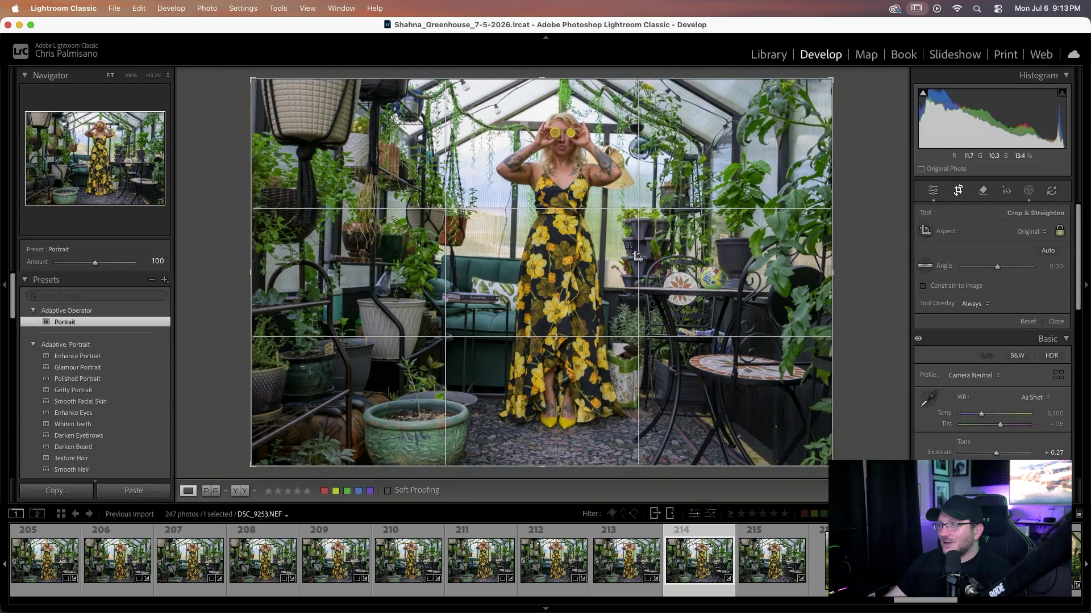
pyautogui.click(930, 268)
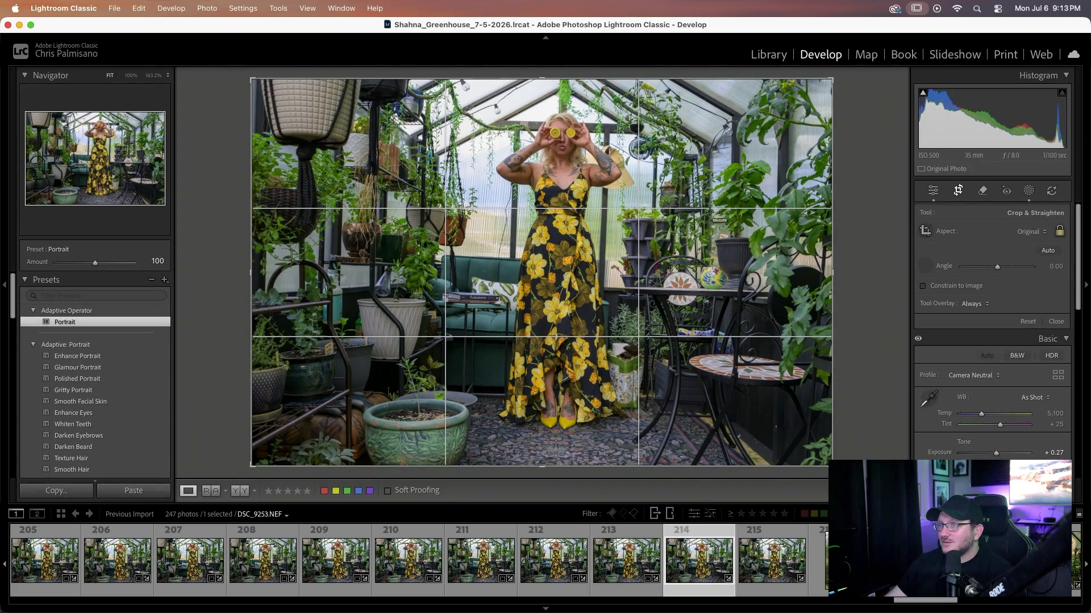
pyautogui.moveTo(486, 126); pyautogui.dragTo(728, 143)
pyautogui.press('Right')
pyautogui.click(925, 266)
pyautogui.moveTo(492, 130); pyautogui.dragTo(690, 134)
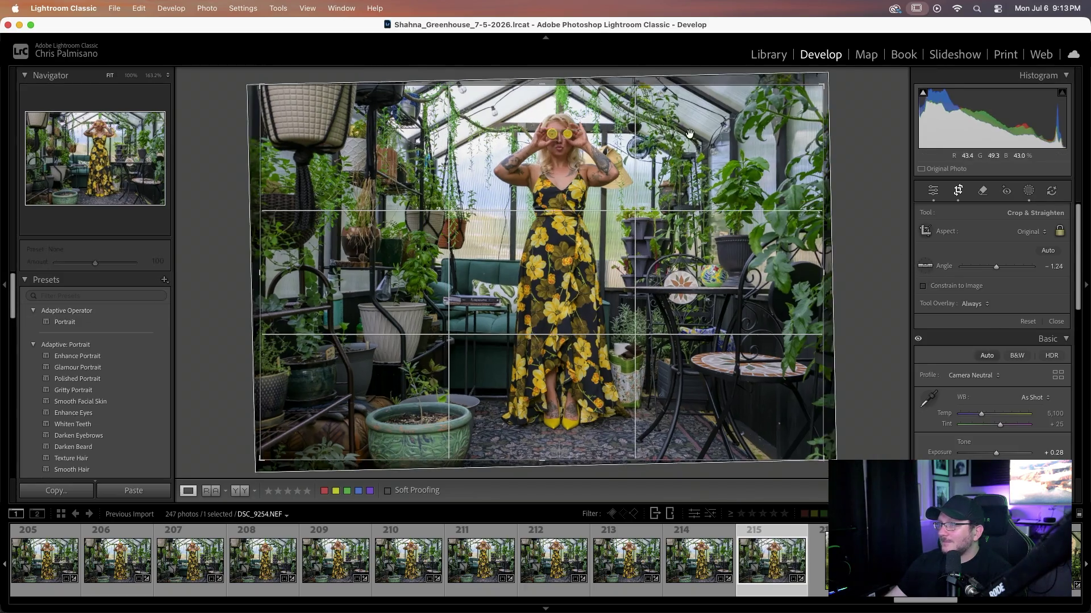
pyautogui.click(557, 580)
pyautogui.scroll(-1, 554, 577)
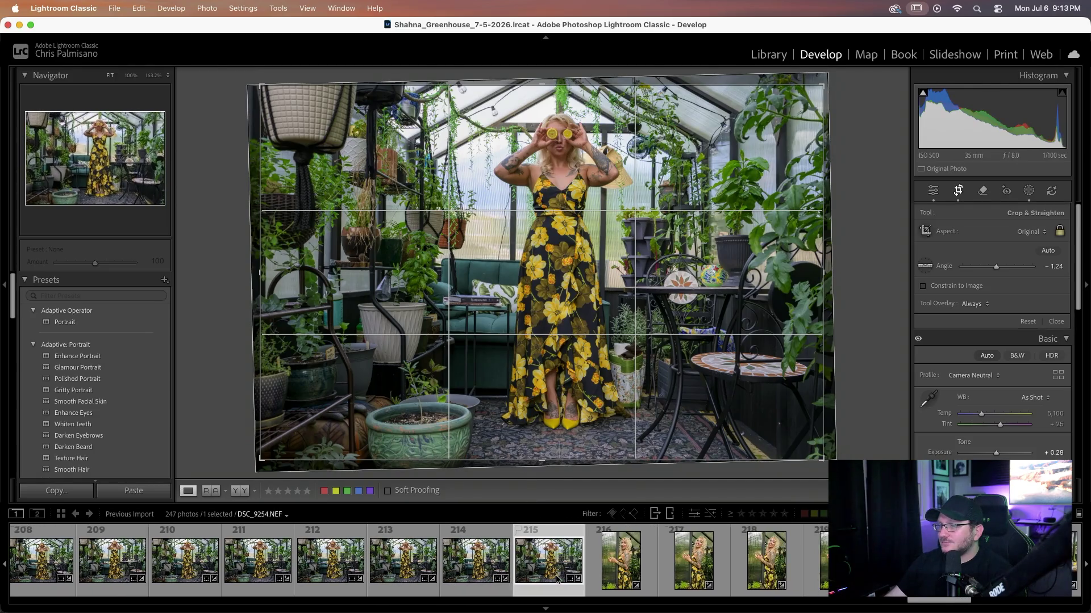
pyautogui.scroll(-2, 546, 569)
pyautogui.click(531, 571)
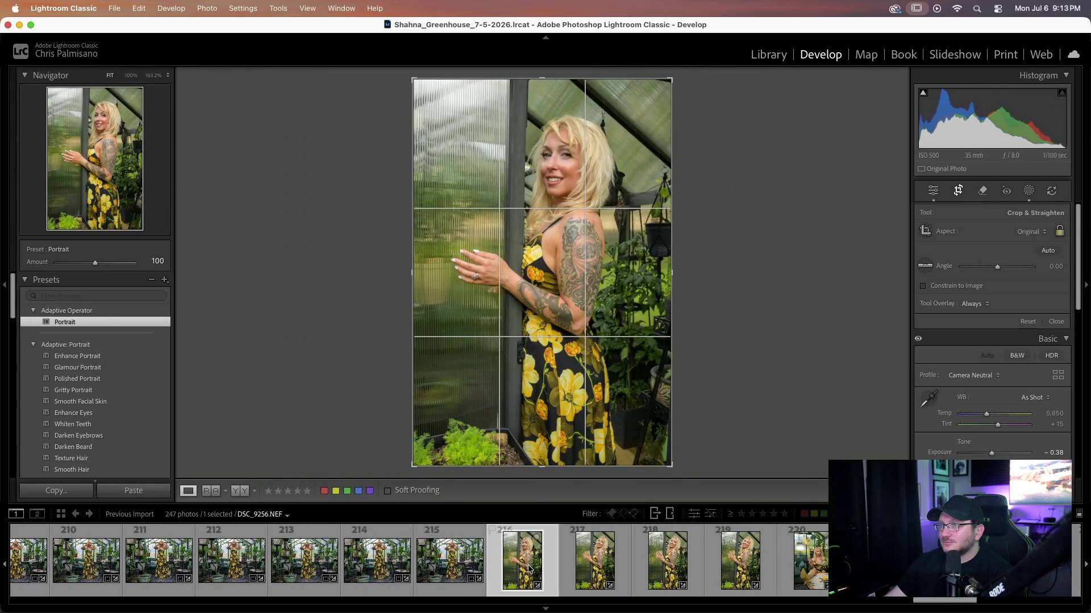
# - Straighten portrait photo 219 to −3.88 along the vertical greenhouse post, then load photo 220
pyautogui.click(599, 571)
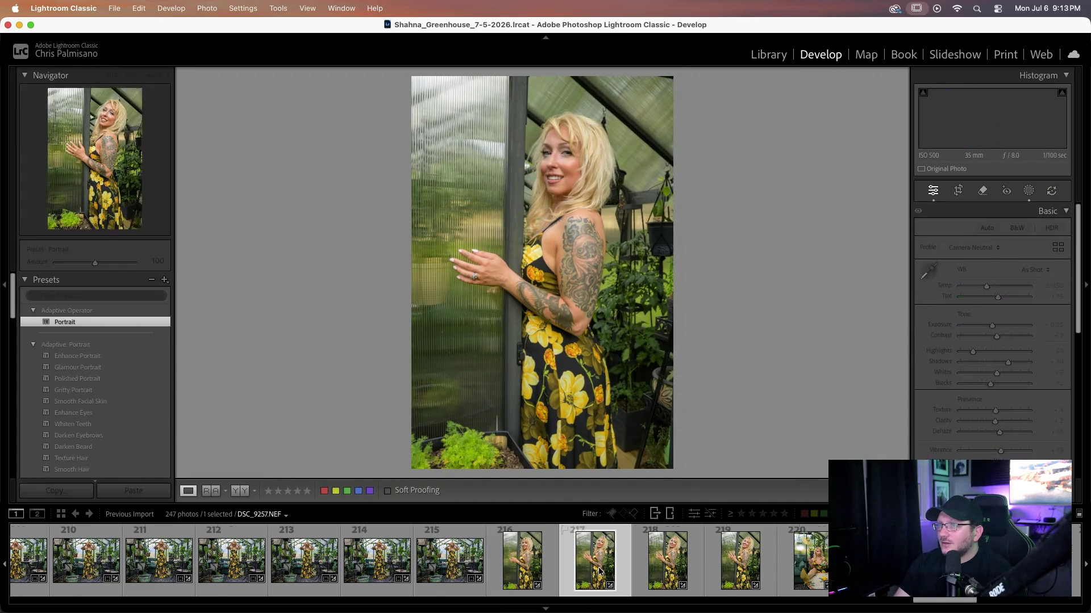
pyautogui.click(599, 571)
pyautogui.press('Right')
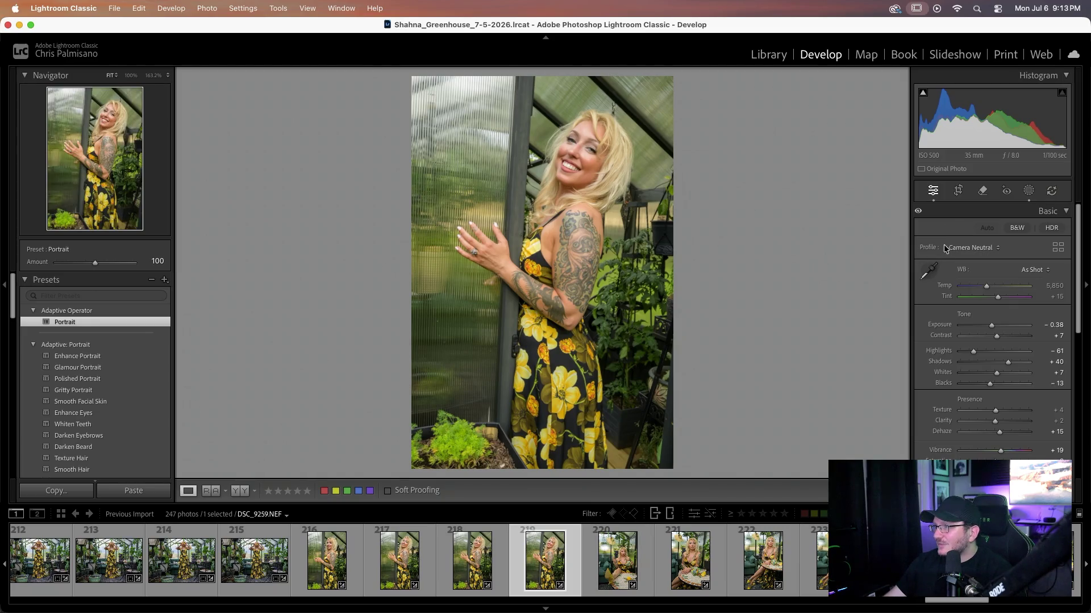
pyautogui.click(958, 190)
pyautogui.click(925, 265)
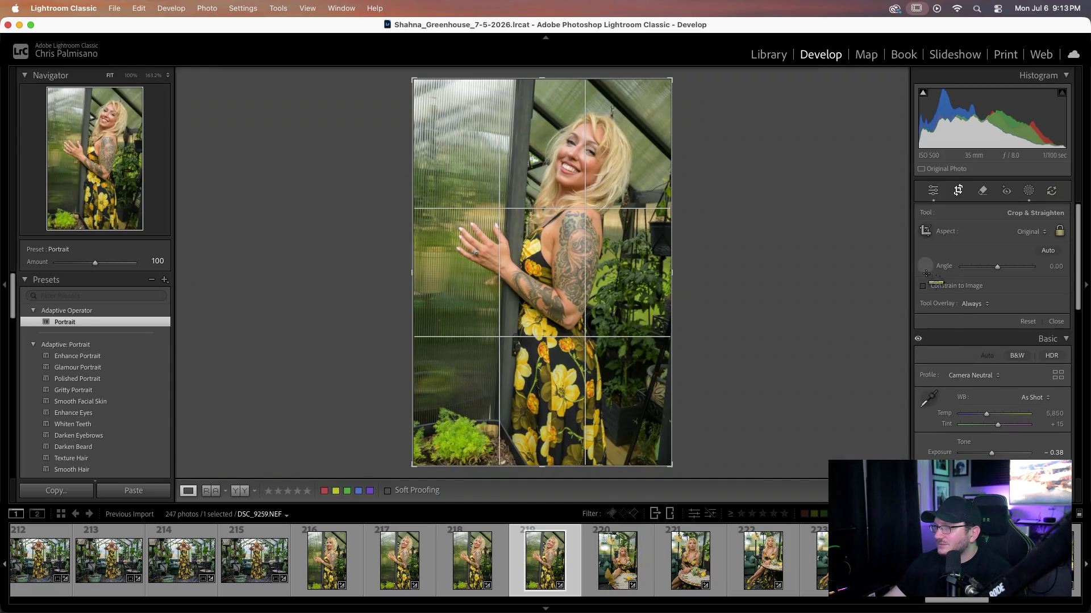
pyautogui.moveTo(510, 436)
pyautogui.mouseDown()
pyautogui.moveTo(548, 238)
pyautogui.moveTo(537, 49)
pyautogui.mouseUp()
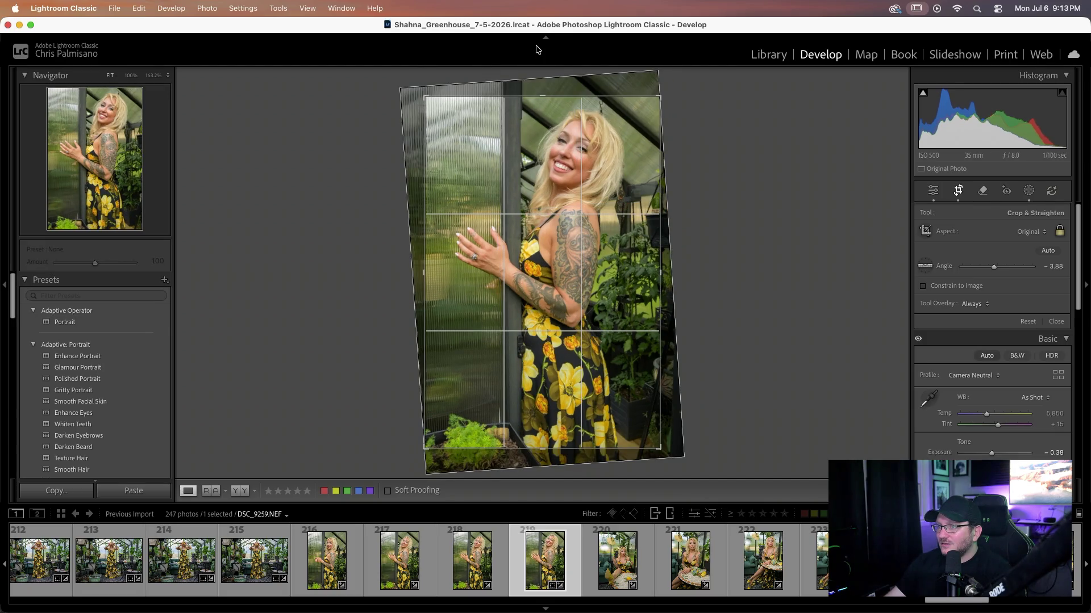
pyautogui.press('Return')
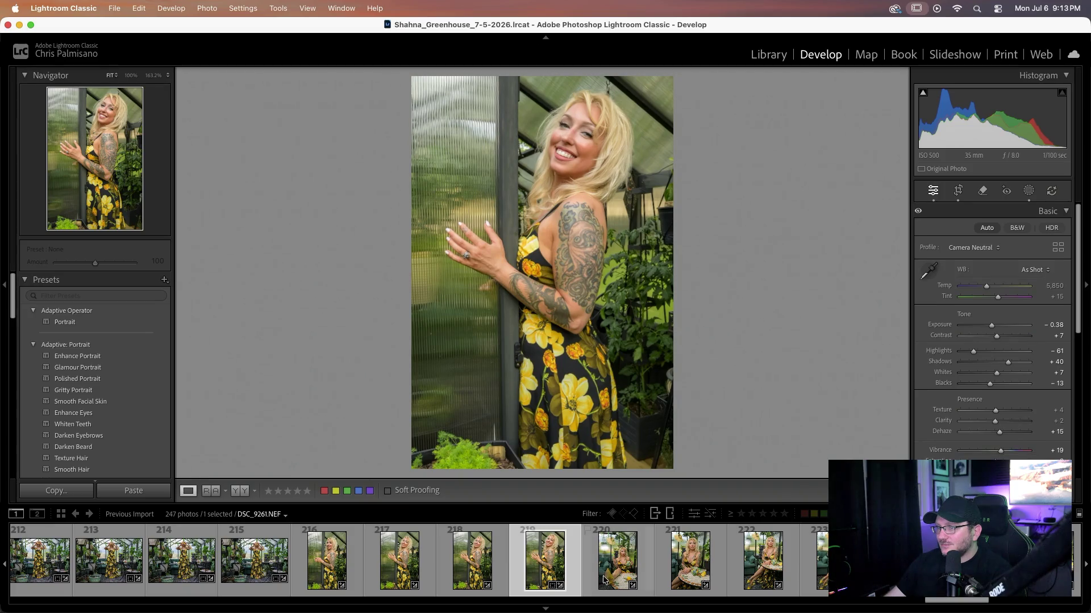
pyautogui.click(609, 559)
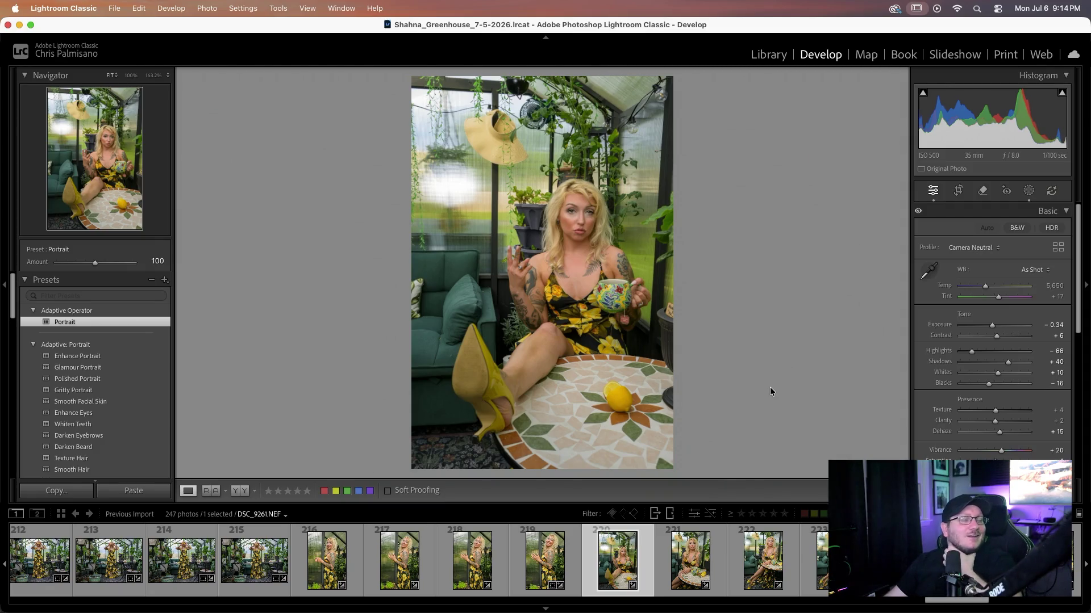
# - Review each portrait's Develop settings from photo 221 through DSC_9288
pyautogui.click(692, 564)
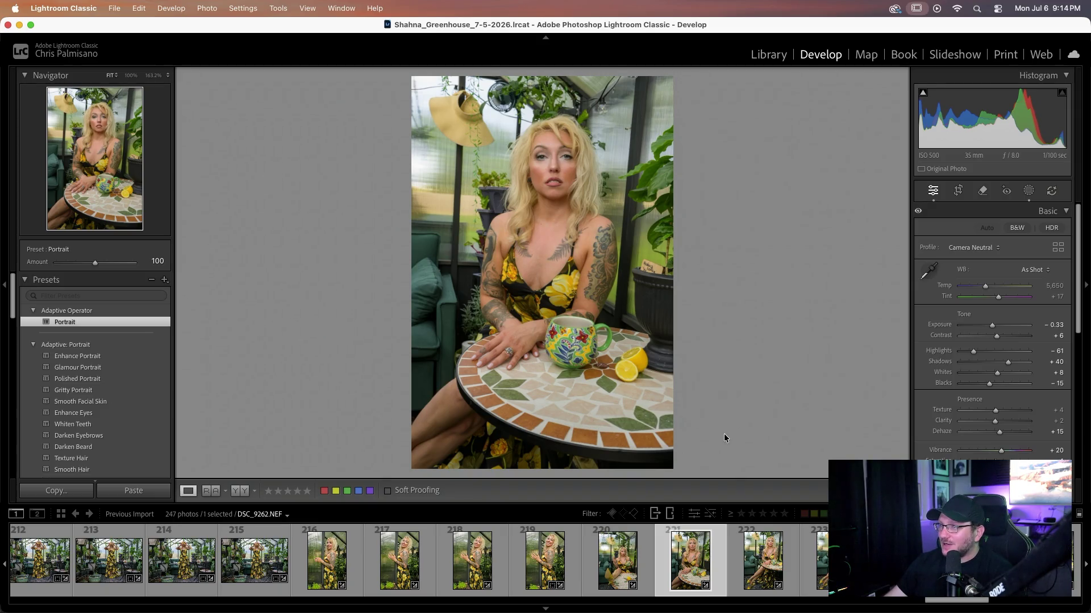
pyautogui.press('Right')
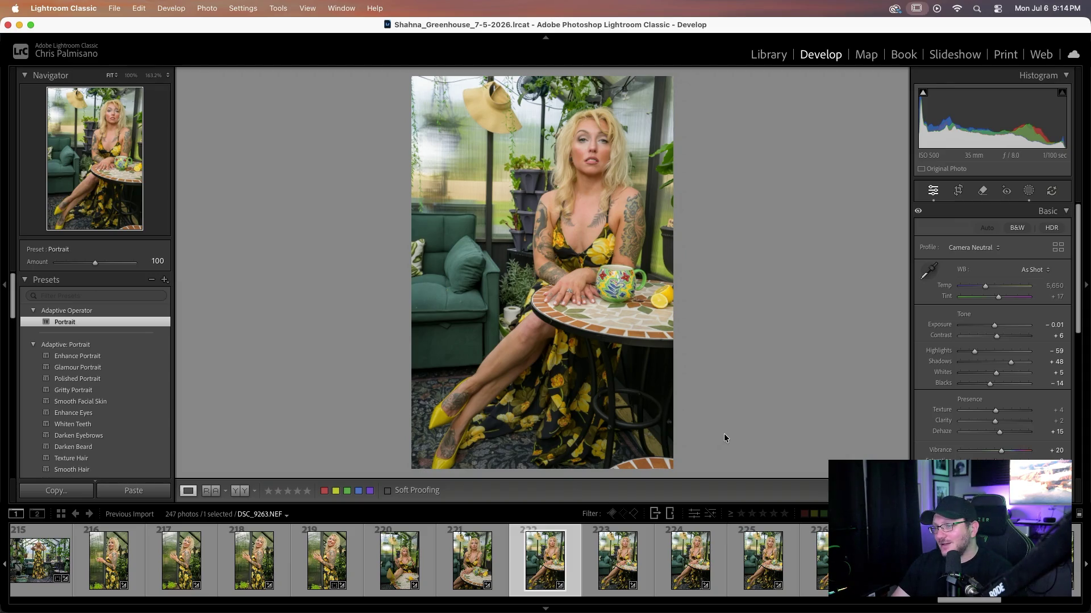
pyautogui.press('Right')
pyautogui.press('Right')
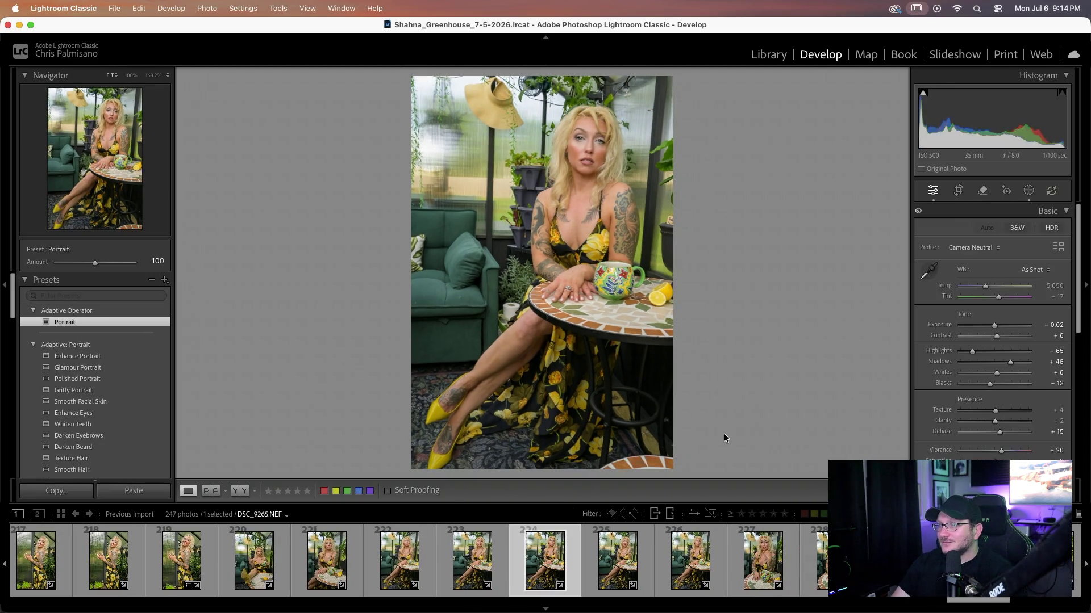
pyautogui.press('Right')
pyautogui.press('Right')
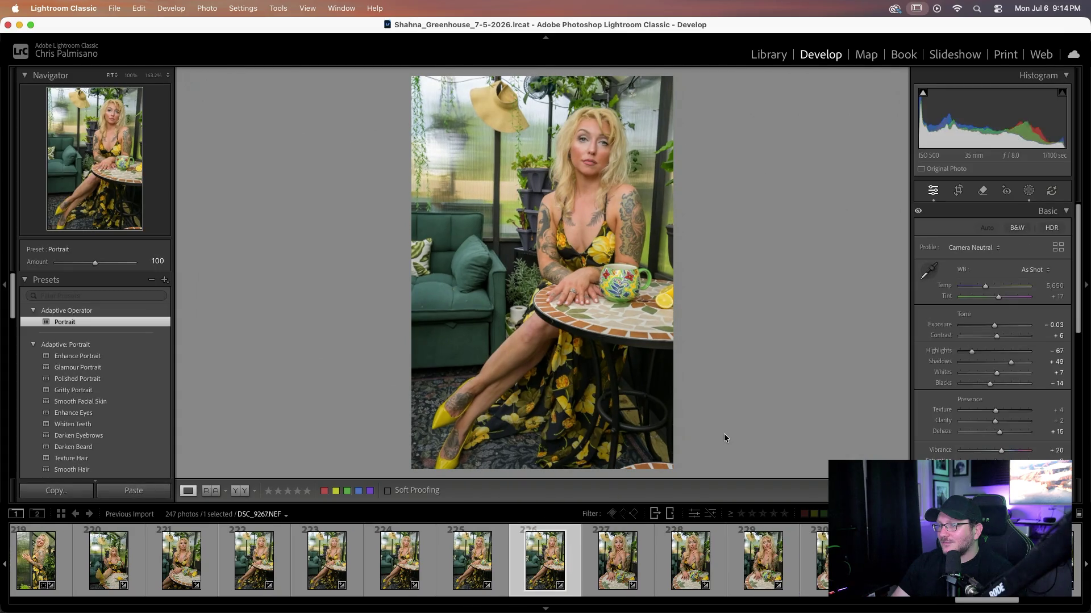
pyautogui.press('Right')
pyautogui.press('Right')
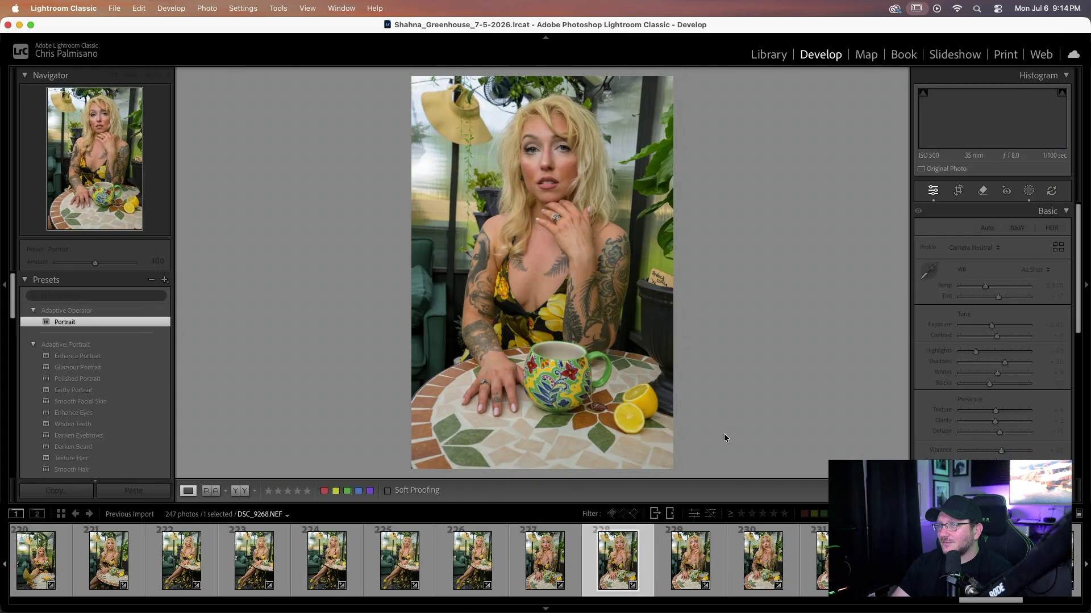
pyautogui.press('Right')
pyautogui.press('Right')
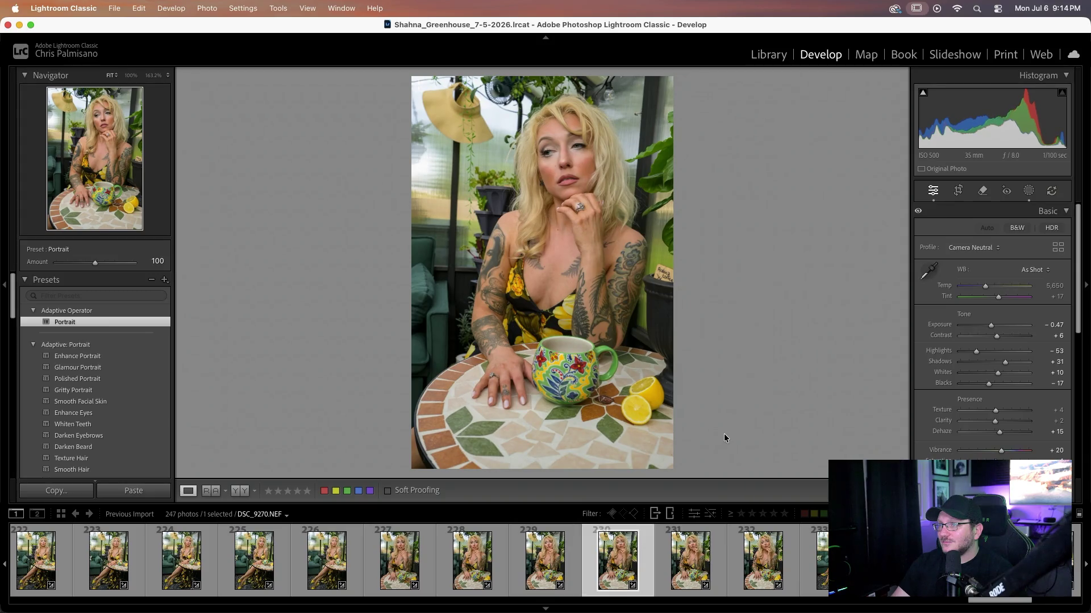
pyautogui.press('Right')
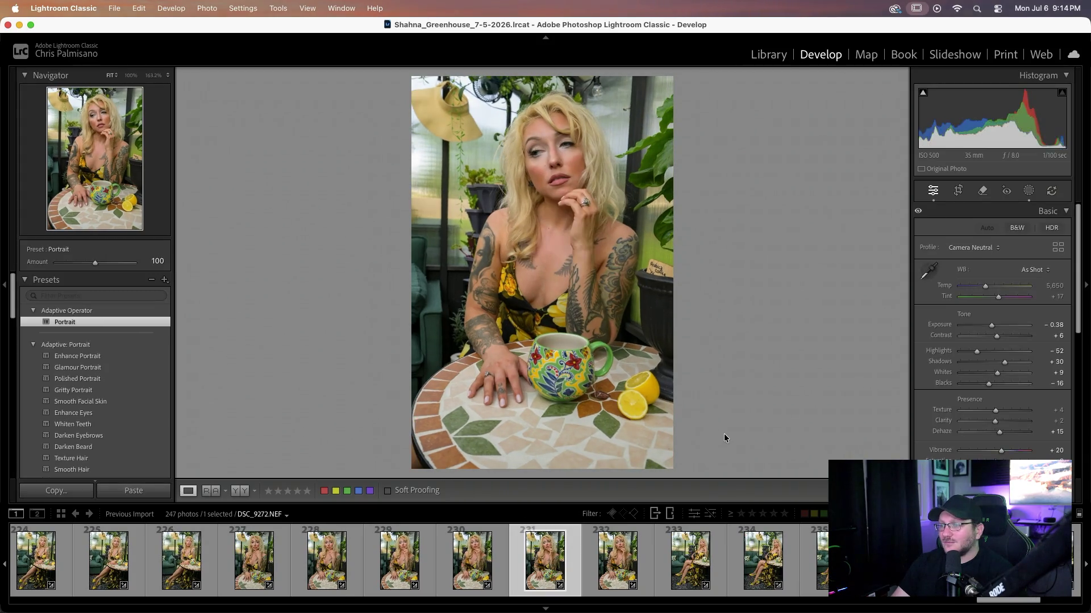
pyautogui.press('Right')
pyautogui.press('Right')
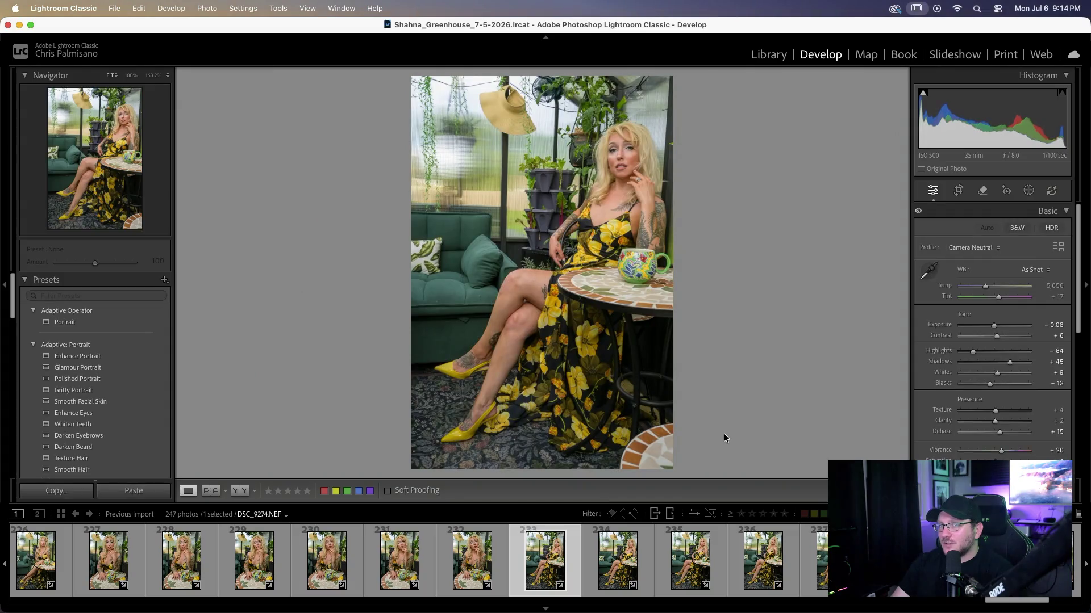
pyautogui.press('Right')
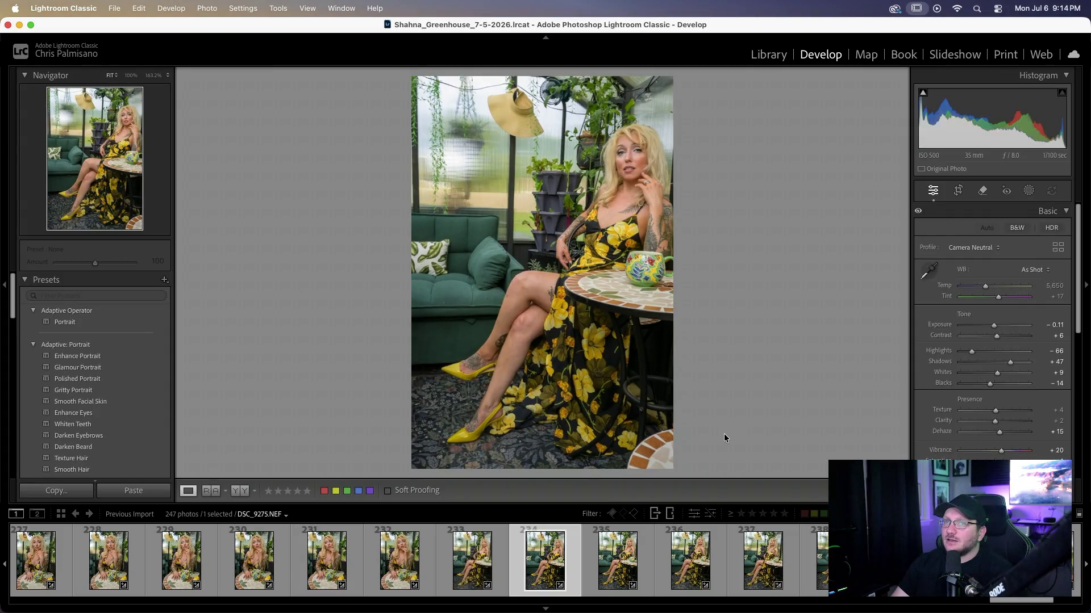
pyautogui.press('Right')
pyautogui.press('Right')
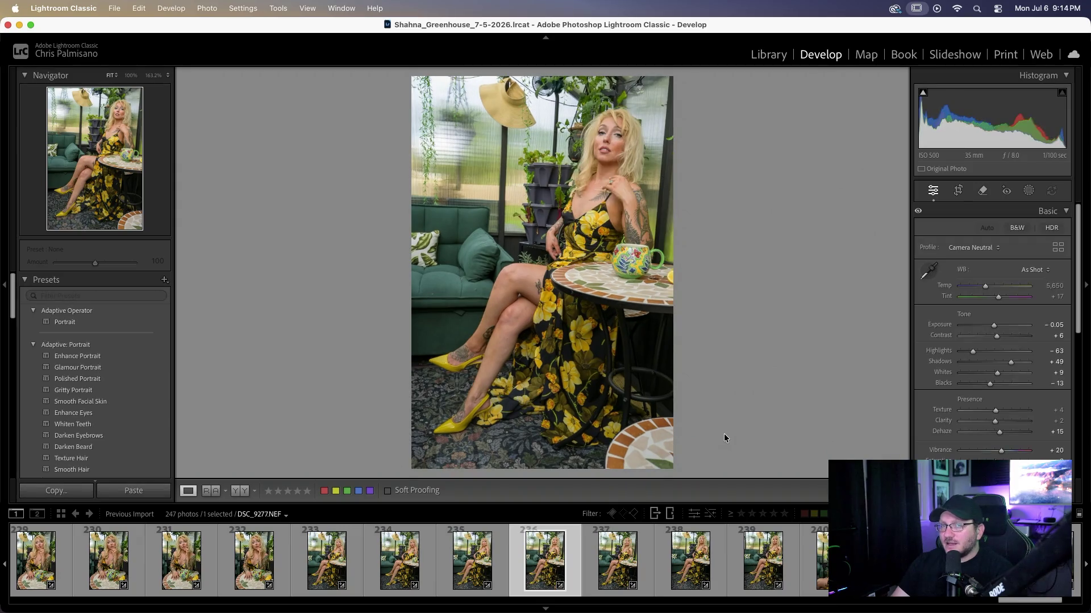
pyautogui.press('Right')
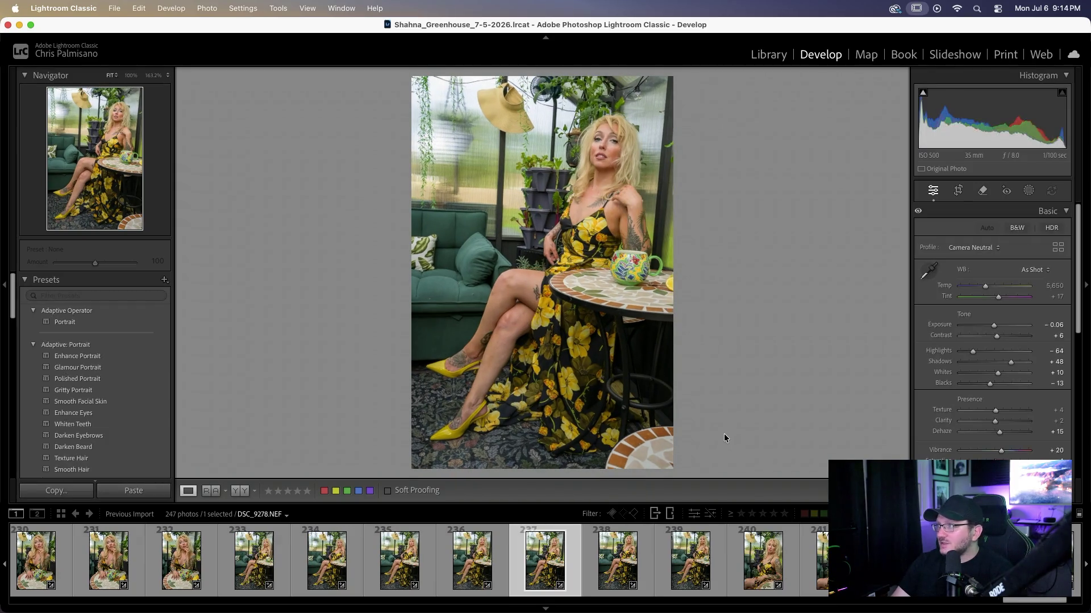
pyautogui.press('Right')
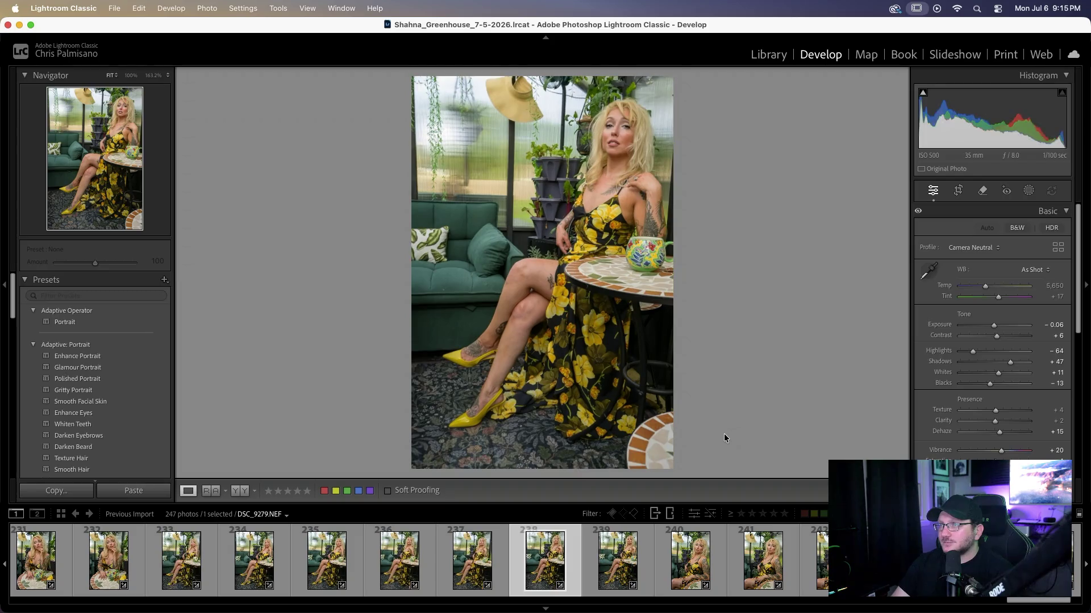
pyautogui.press('Right')
pyautogui.press('Right')
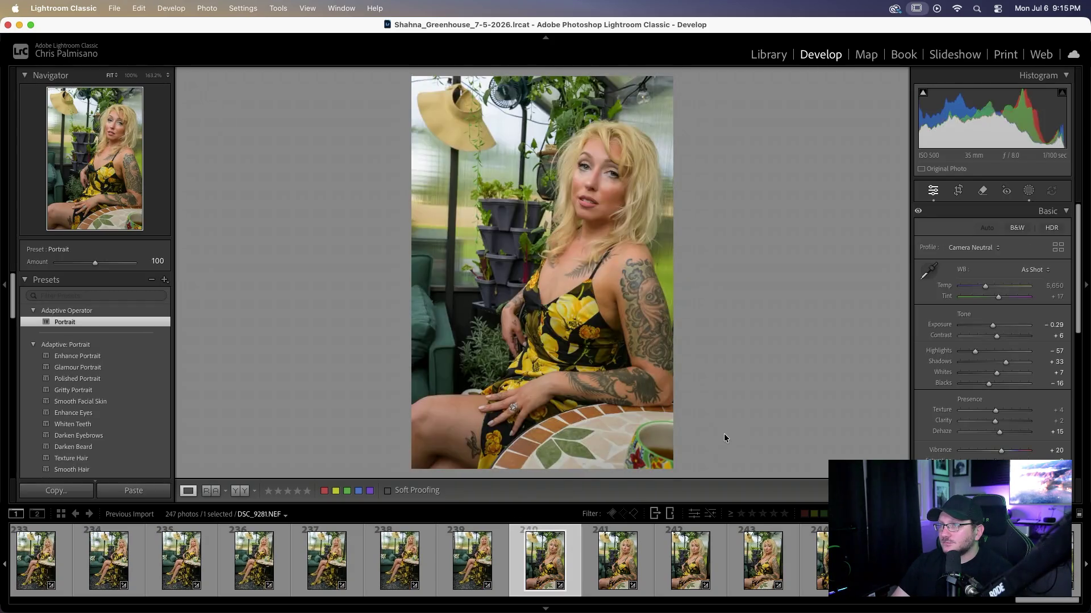
pyautogui.press('Right')
pyautogui.press('Right')
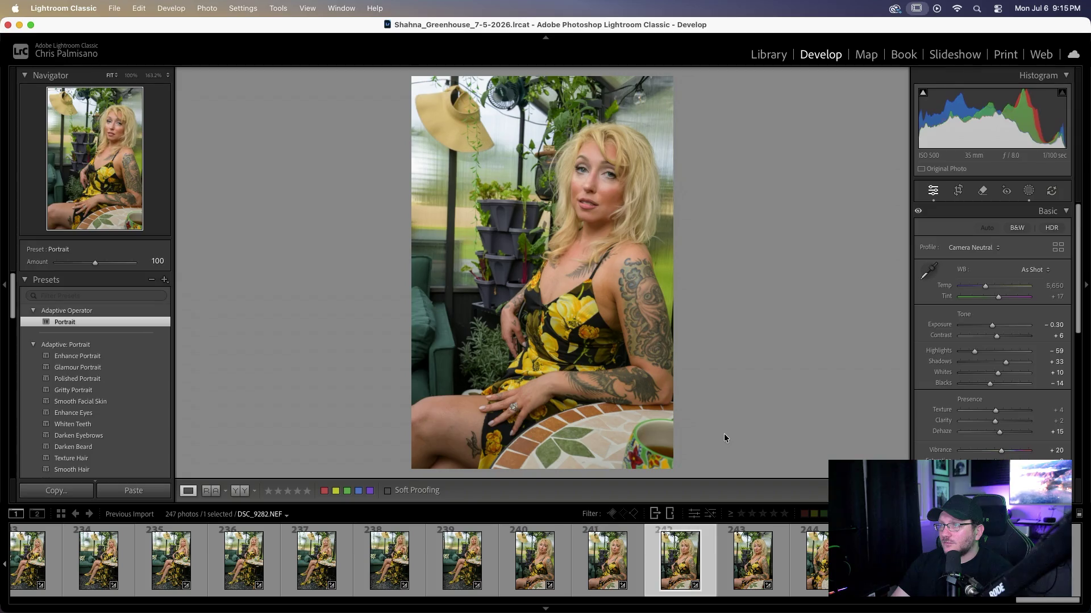
pyautogui.press('Right')
pyautogui.press('Right')
pyautogui.press('Right')
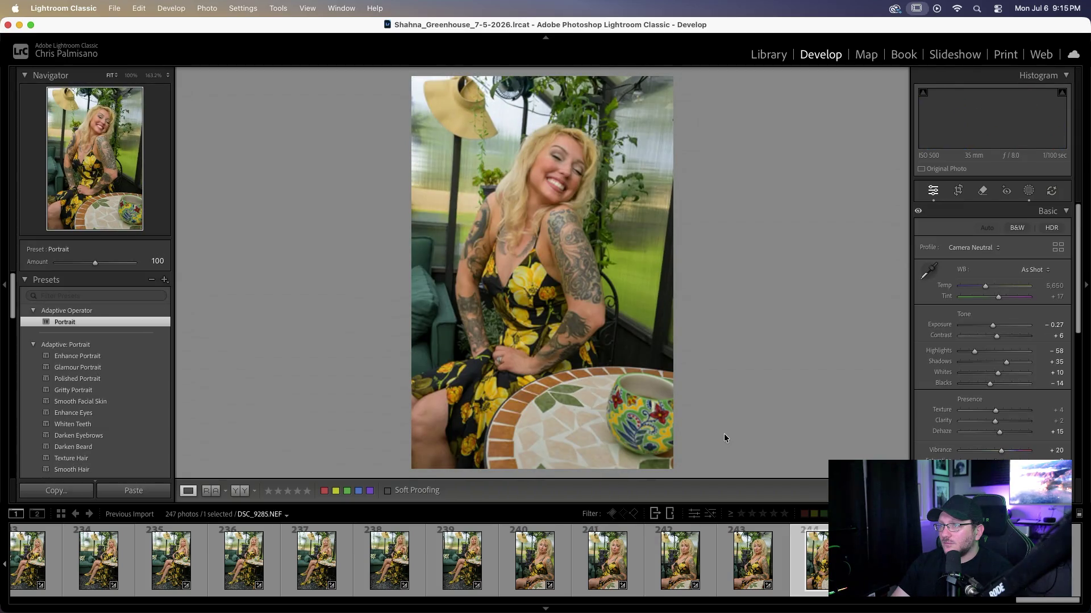
pyautogui.press('Right')
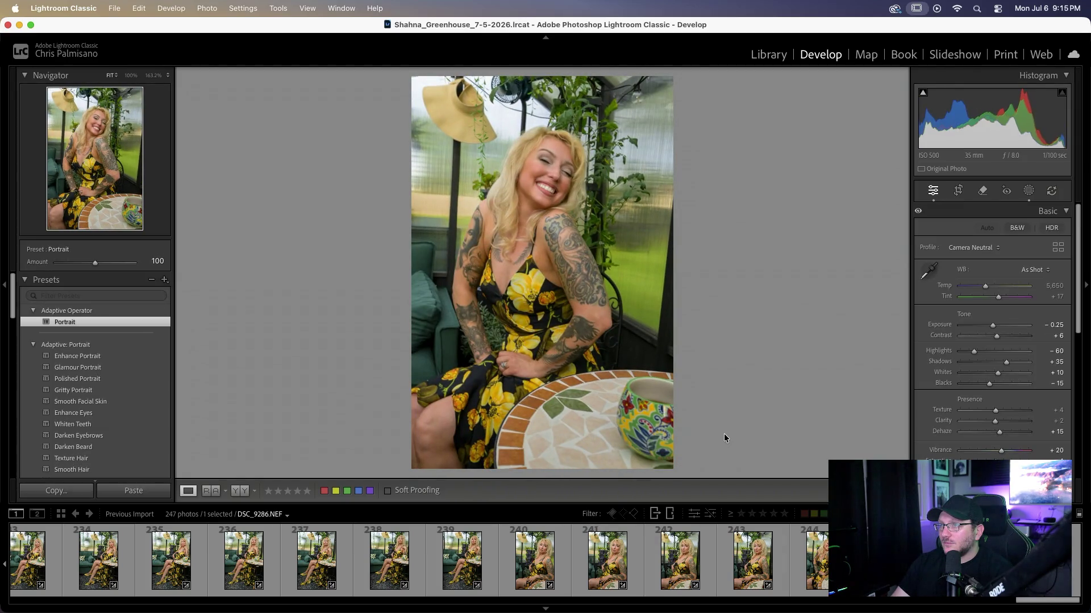
pyautogui.press('Right')
pyautogui.press('Right')
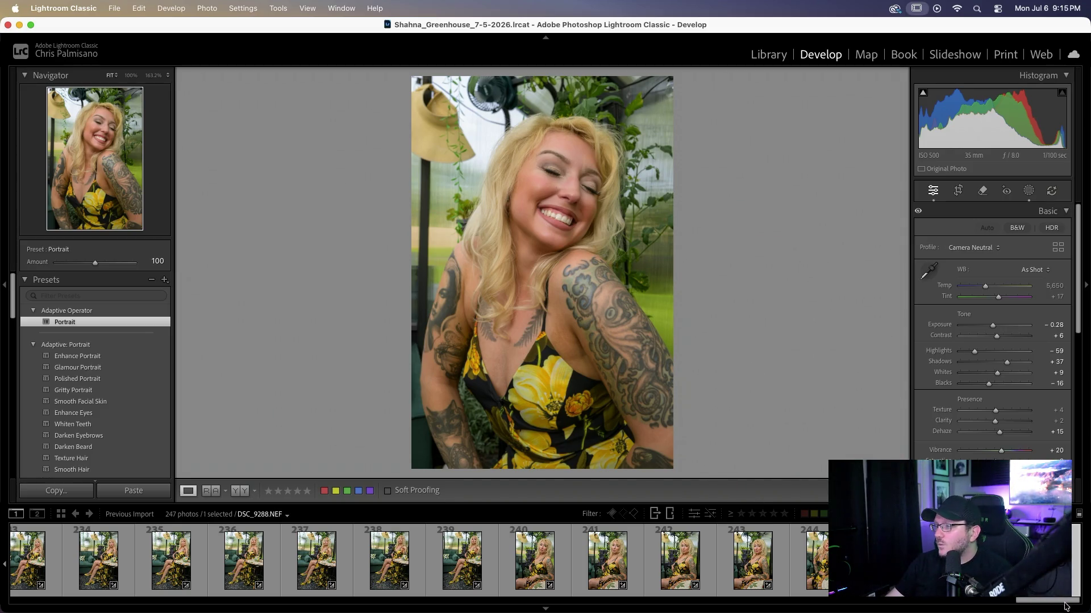
pyautogui.moveTo(1054, 601); pyautogui.dragTo(17, 590)
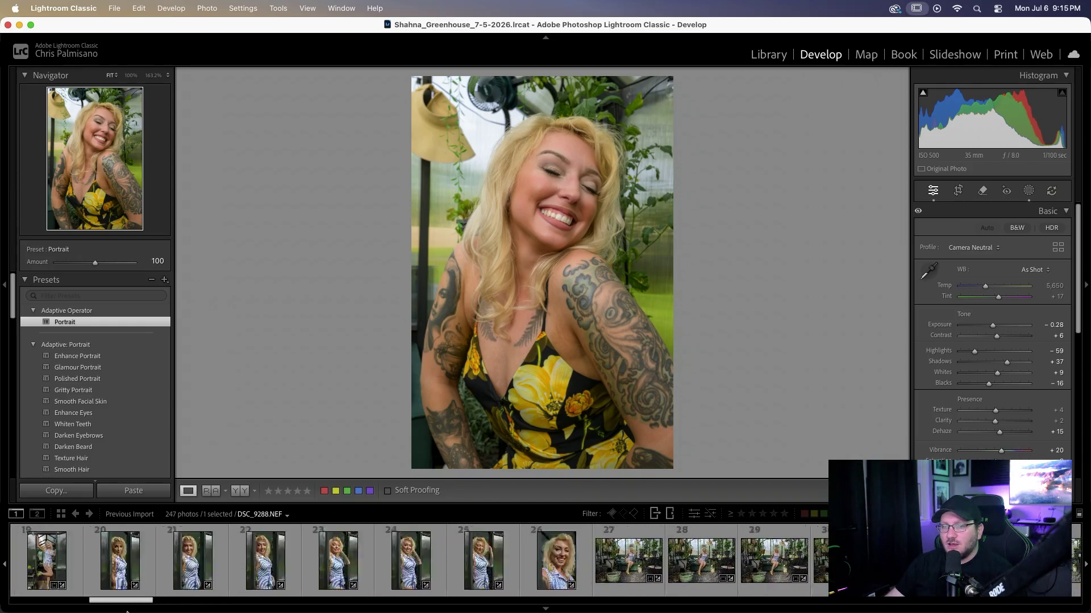
# - Select all 247 photos, open the Export dialog, and turn off file renaming
pyautogui.click(26, 575)
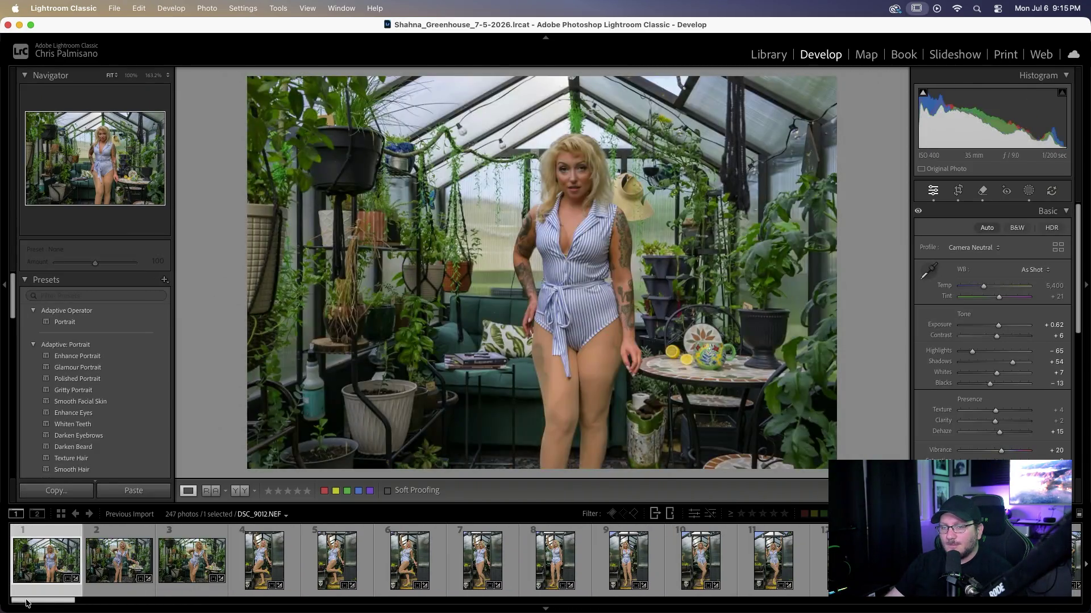
pyautogui.moveTo(43, 600); pyautogui.dragTo(1048, 600)
pyautogui.press('super+a')
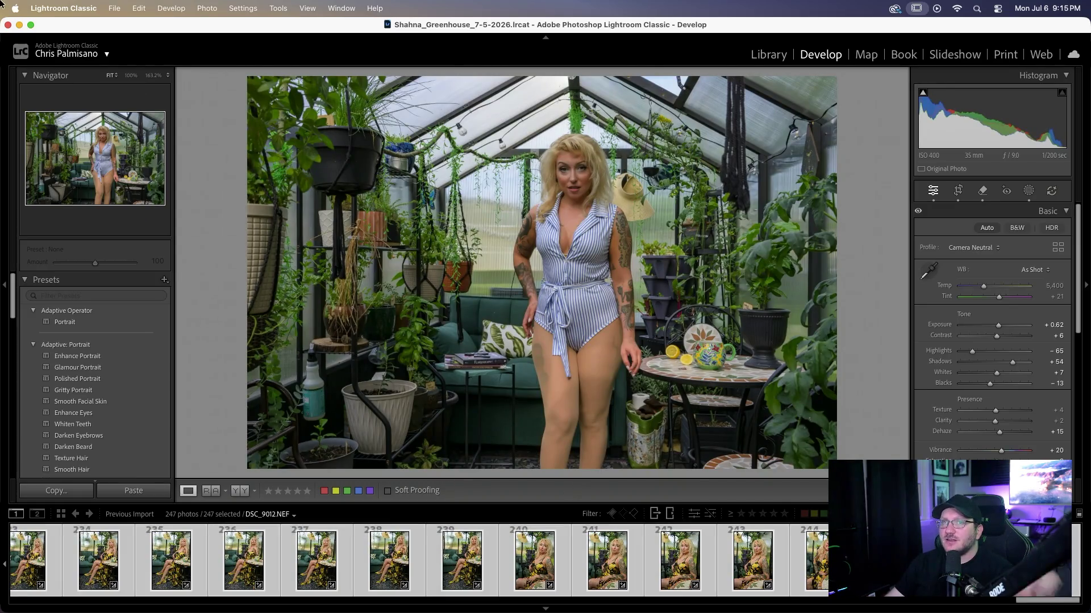
pyautogui.click(114, 9)
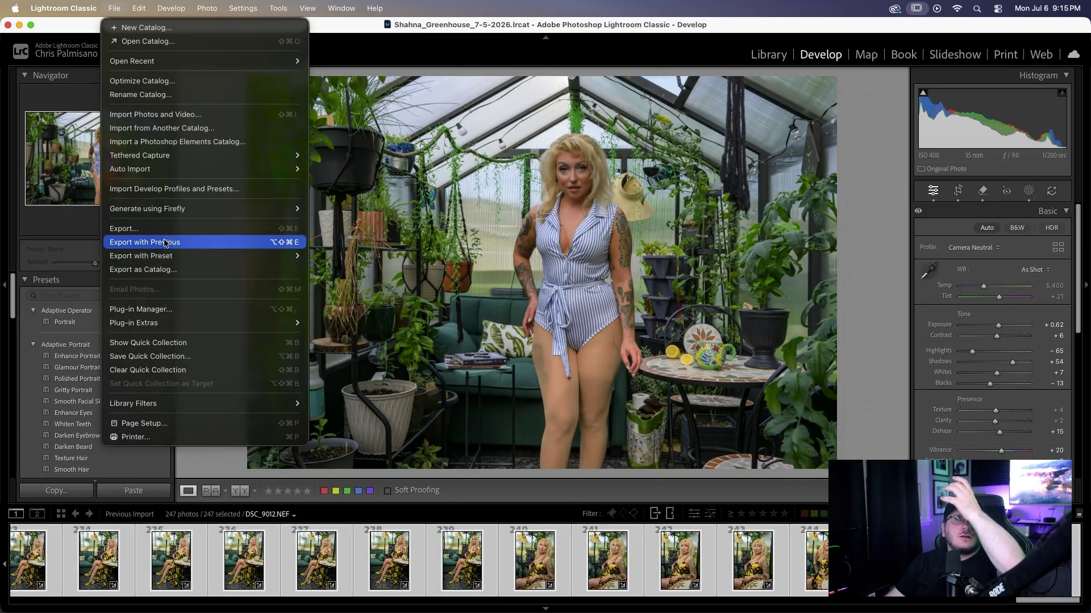
pyautogui.click(167, 230)
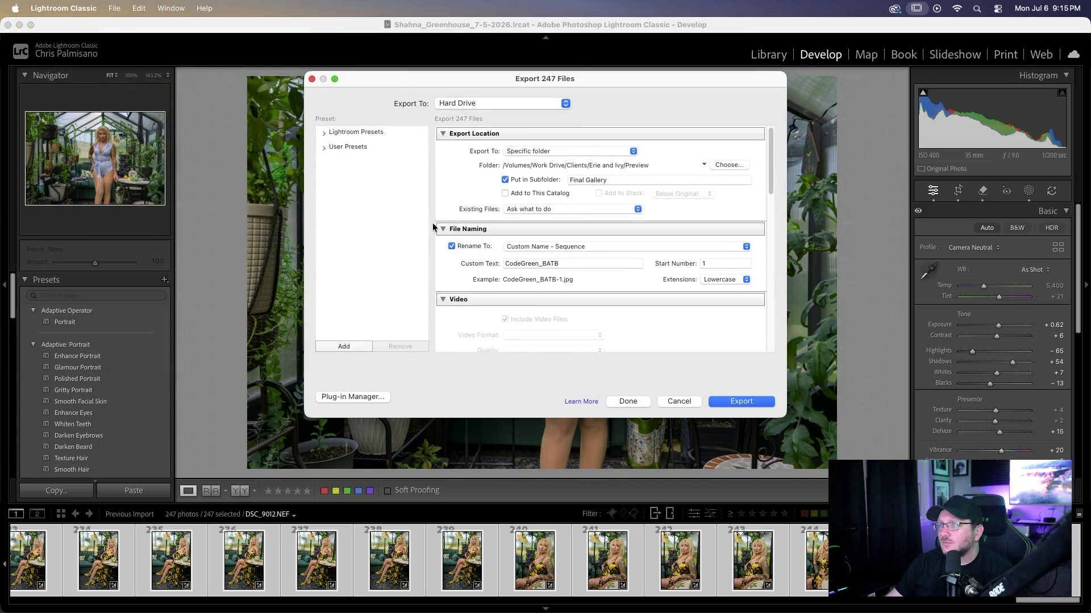
pyautogui.click(452, 246)
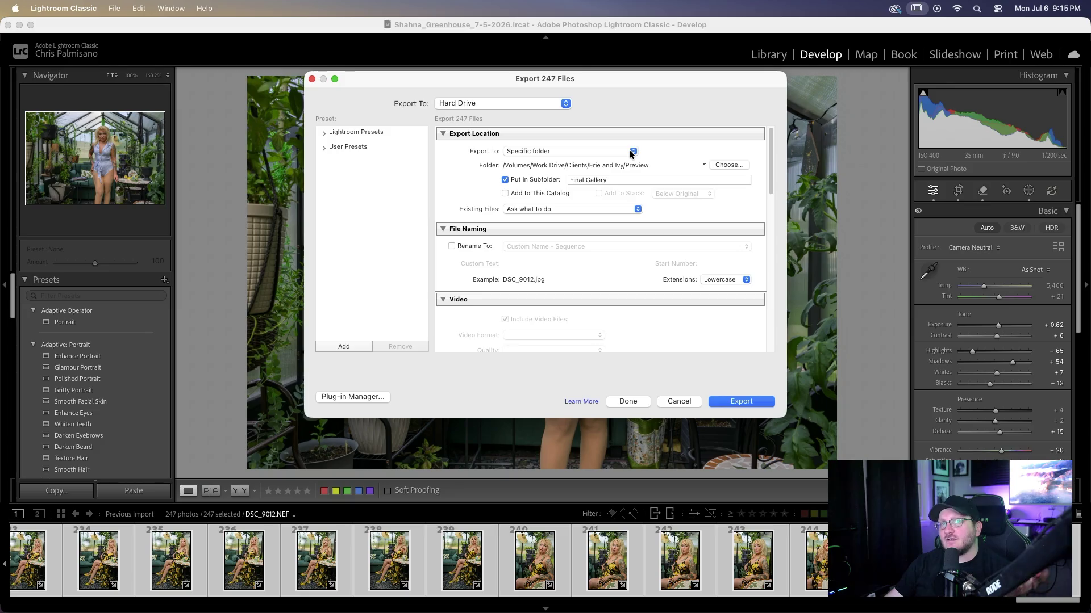
# - Keep the export destination on Specific folder and open the folder chooser
pyautogui.click(632, 152)
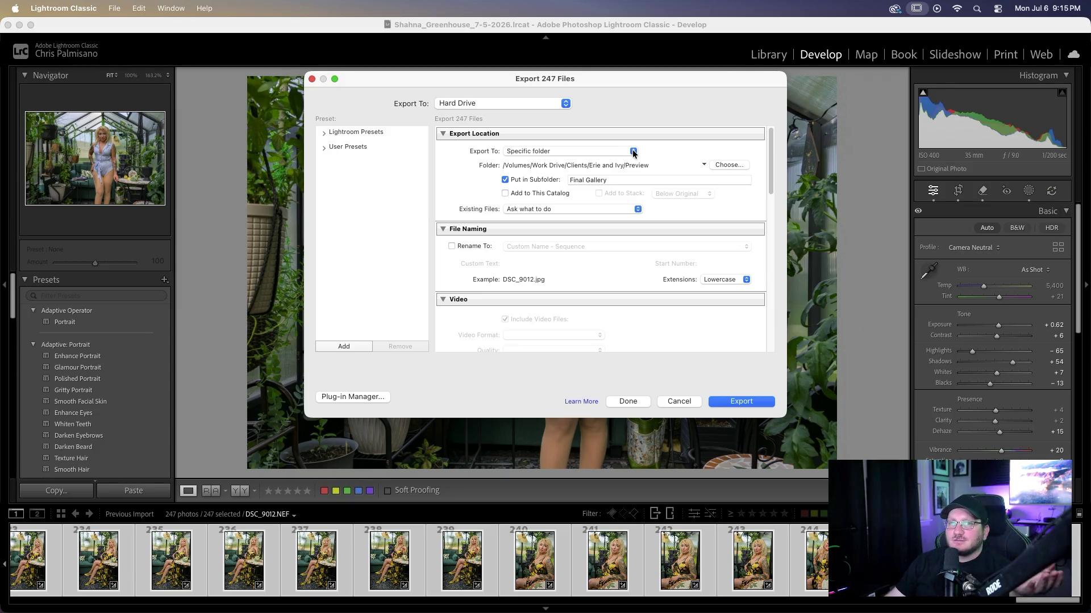
pyautogui.click(634, 152)
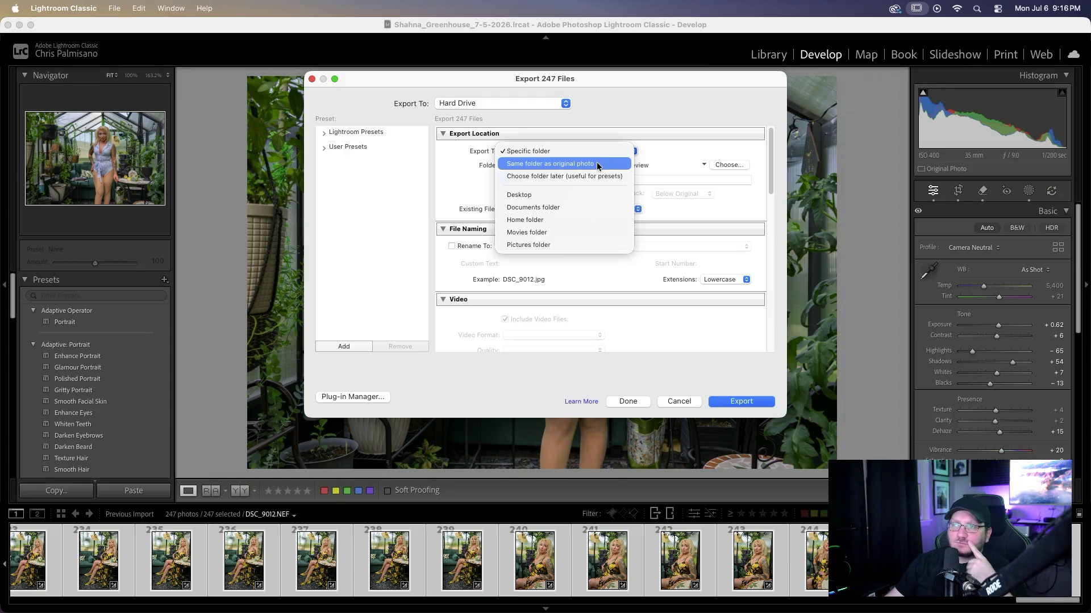
pyautogui.click(548, 154)
pyautogui.click(730, 165)
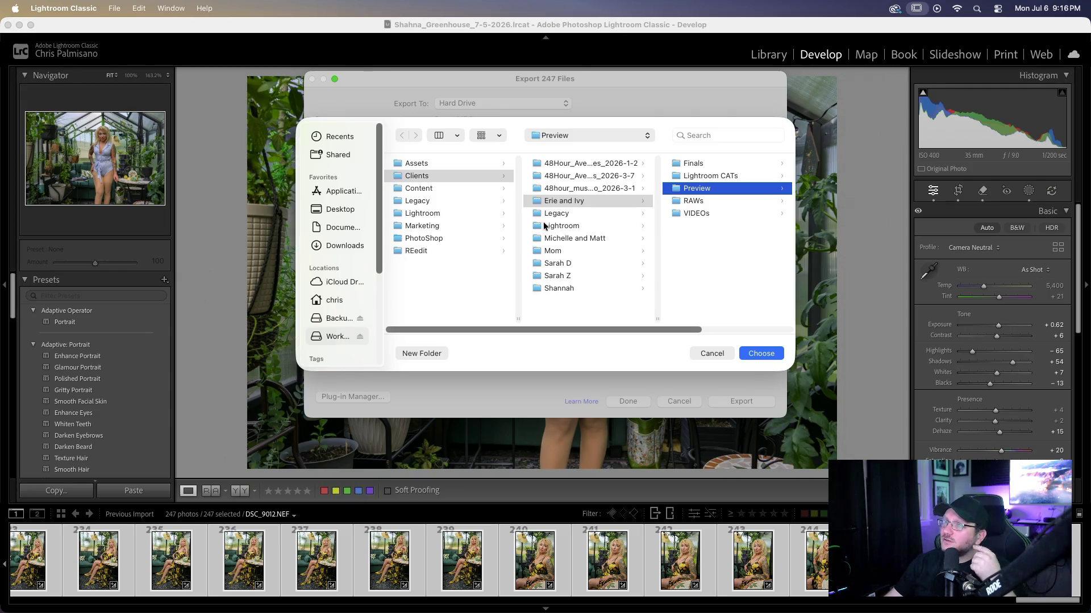
# - Browse to the Green House folder via Content and the client's folder
pyautogui.click(421, 188)
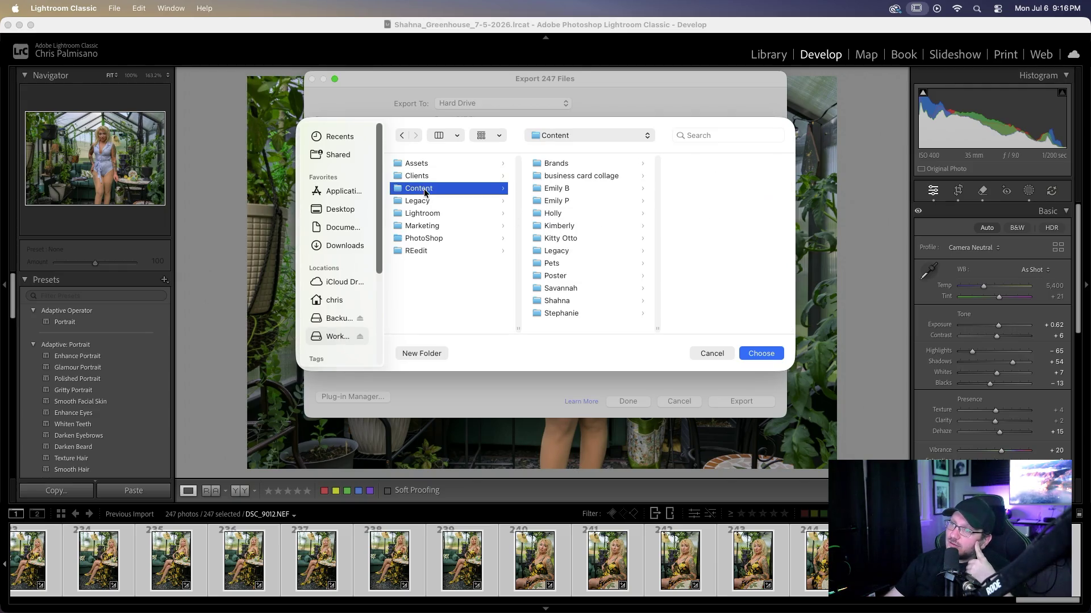
pyautogui.click(568, 303)
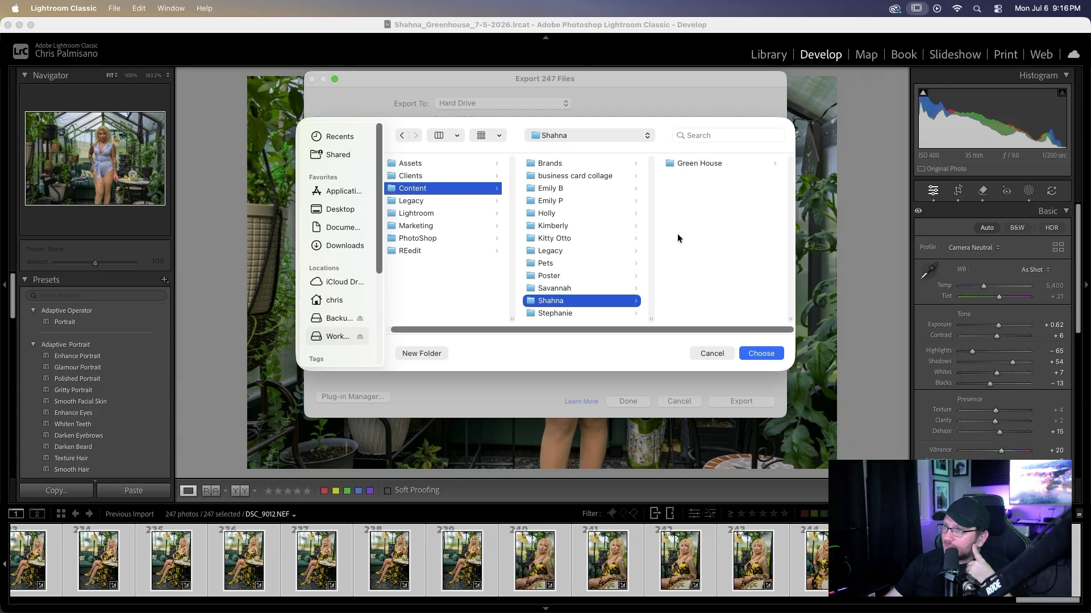
pyautogui.click(710, 163)
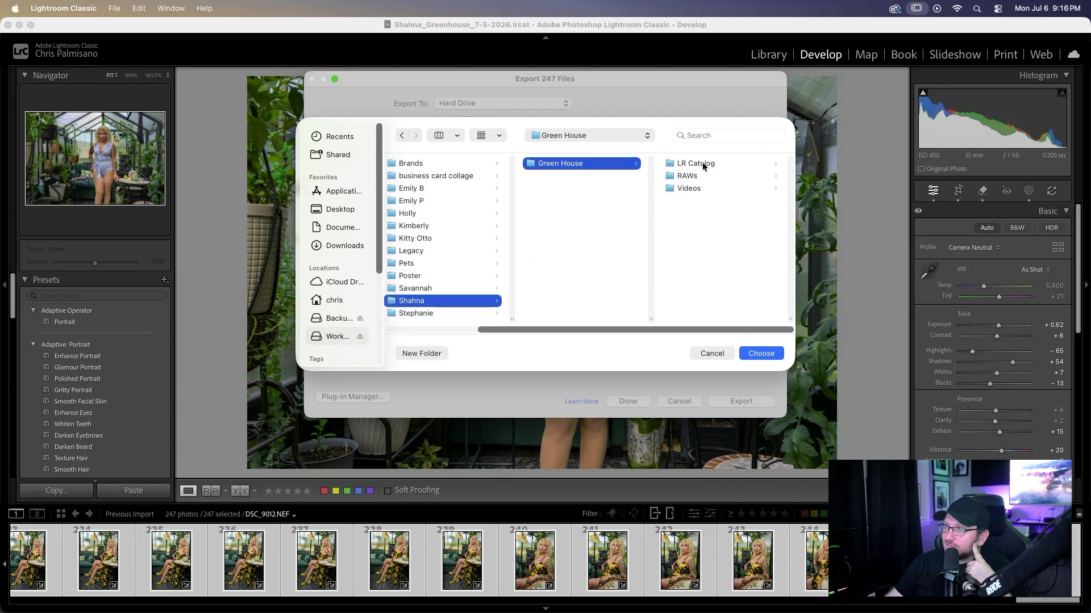
# - Create a 'Proof Gallery' folder in Green House and choose it as the export destination
pyautogui.click(435, 354)
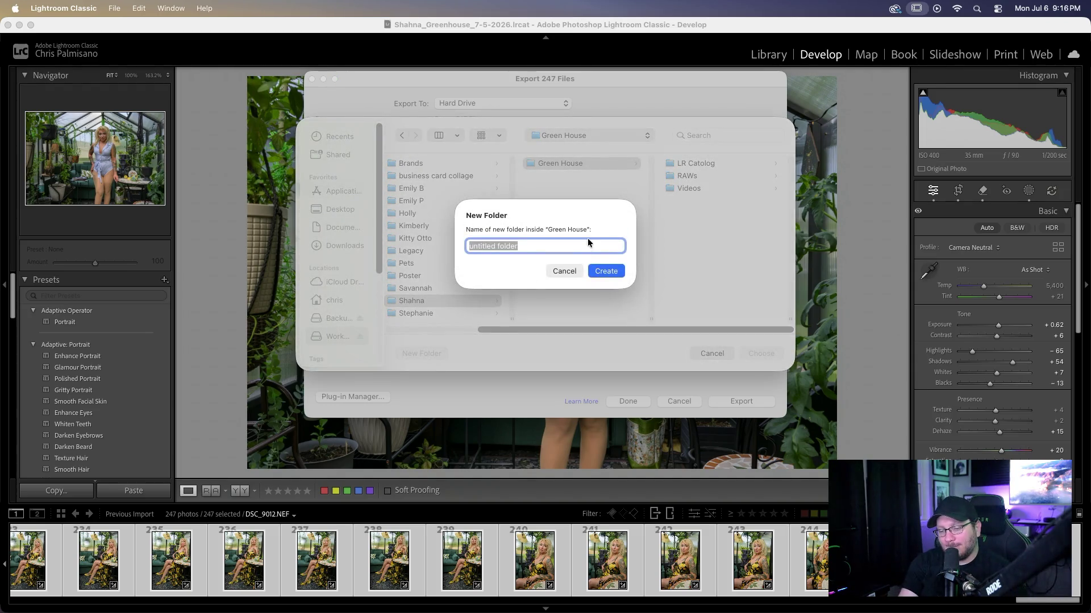
pyautogui.write('Fimal')
pyautogui.press('BackSpace')
pyautogui.press('BackSpace')
pyautogui.press('BackSpace')
pyautogui.press('BackSpace')
pyautogui.write('Prro')
pyautogui.press('BackSpace')
pyautogui.press('BackSpace')
pyautogui.press('BackSpace')
pyautogui.write('roof Gallery')
pyautogui.press('Return')
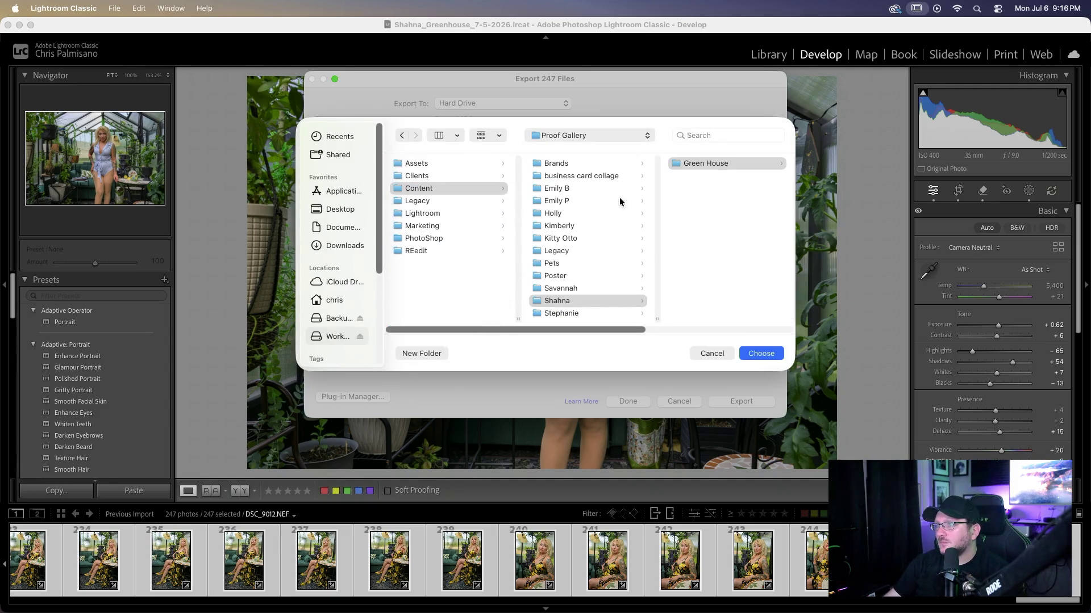
pyautogui.click(710, 163)
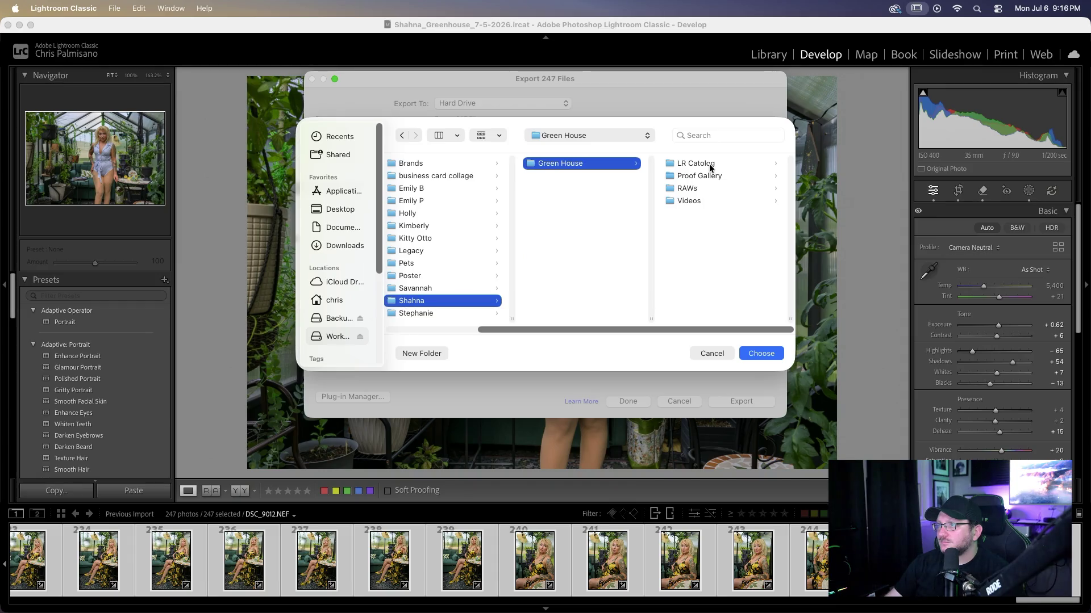
pyautogui.click(693, 176)
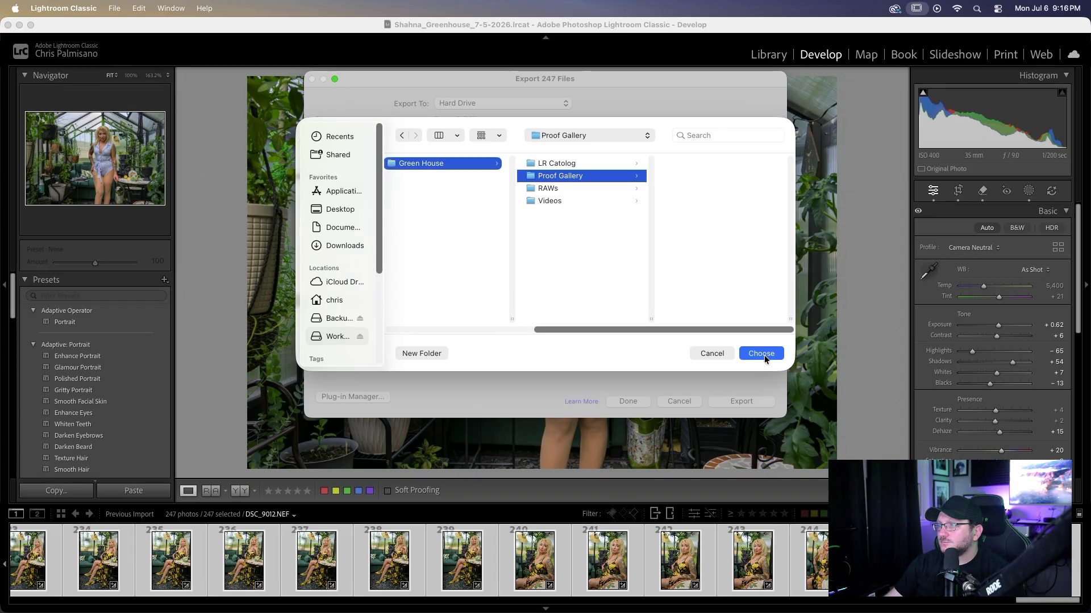
pyautogui.click(761, 354)
pyautogui.scroll(-1, 577, 271)
pyautogui.scroll(-2, 577, 271)
pyautogui.scroll(-3, 577, 271)
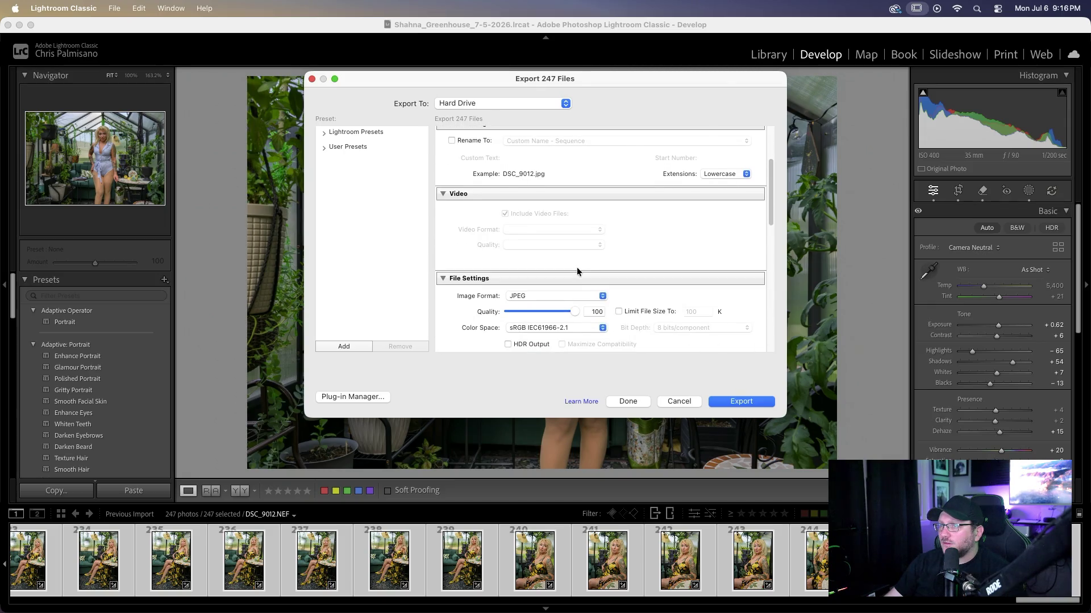
pyautogui.scroll(-5, 578, 285)
pyautogui.scroll(-3, 574, 284)
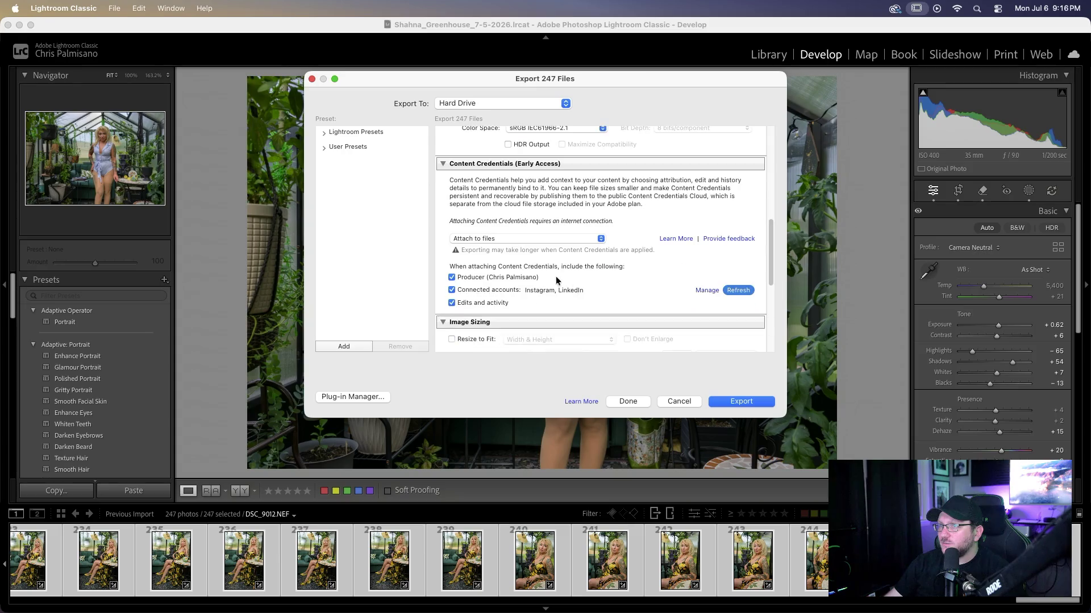
pyautogui.scroll(-3, 549, 287)
pyautogui.scroll(-2, 547, 288)
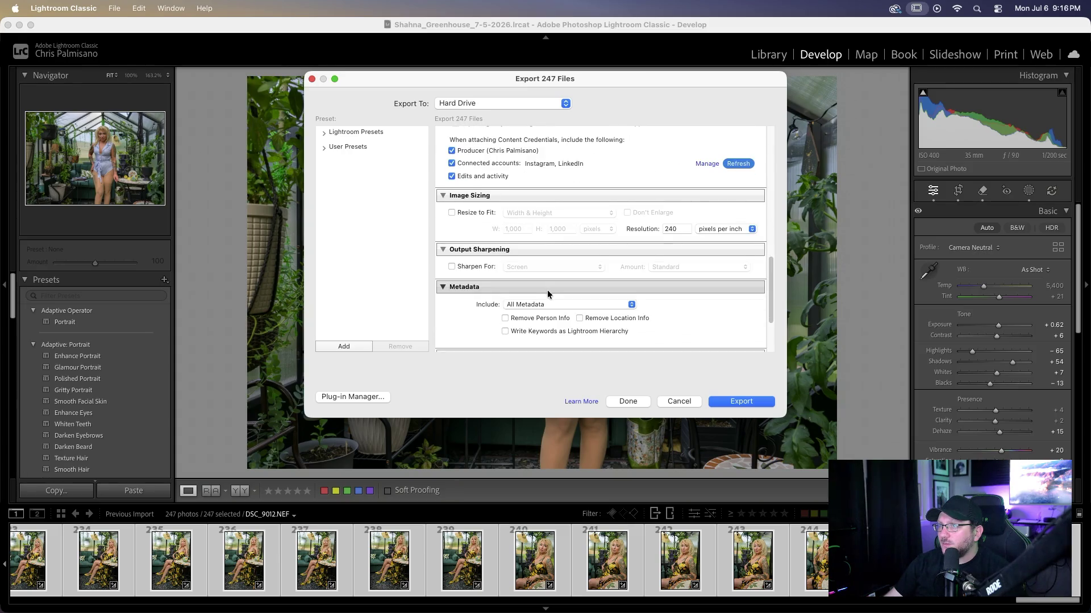
pyautogui.scroll(-1, 547, 288)
pyautogui.scroll(-1, 522, 298)
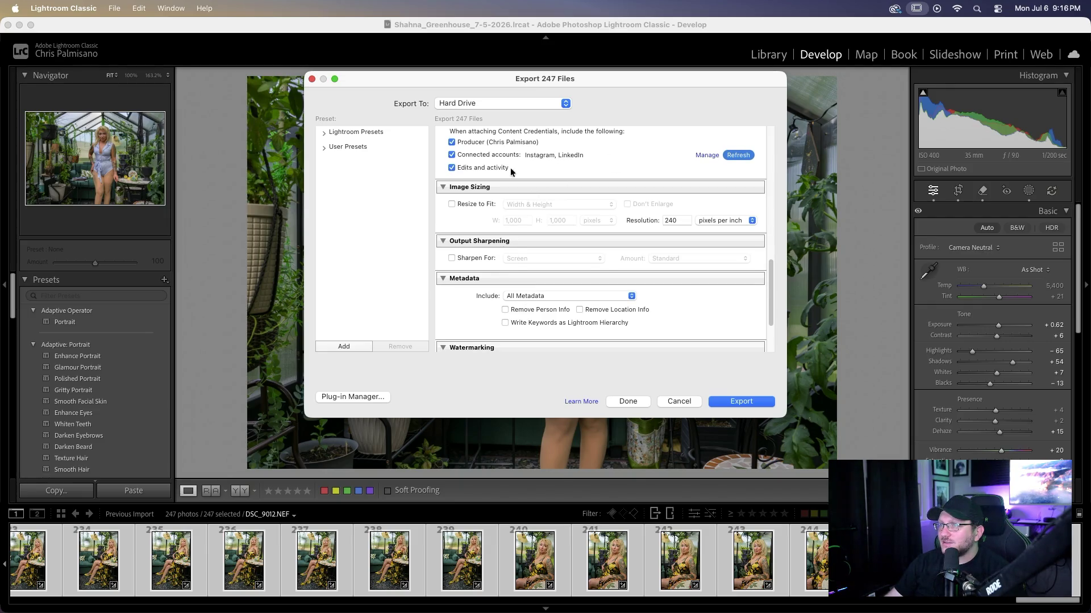
pyautogui.scroll(-1, 537, 194)
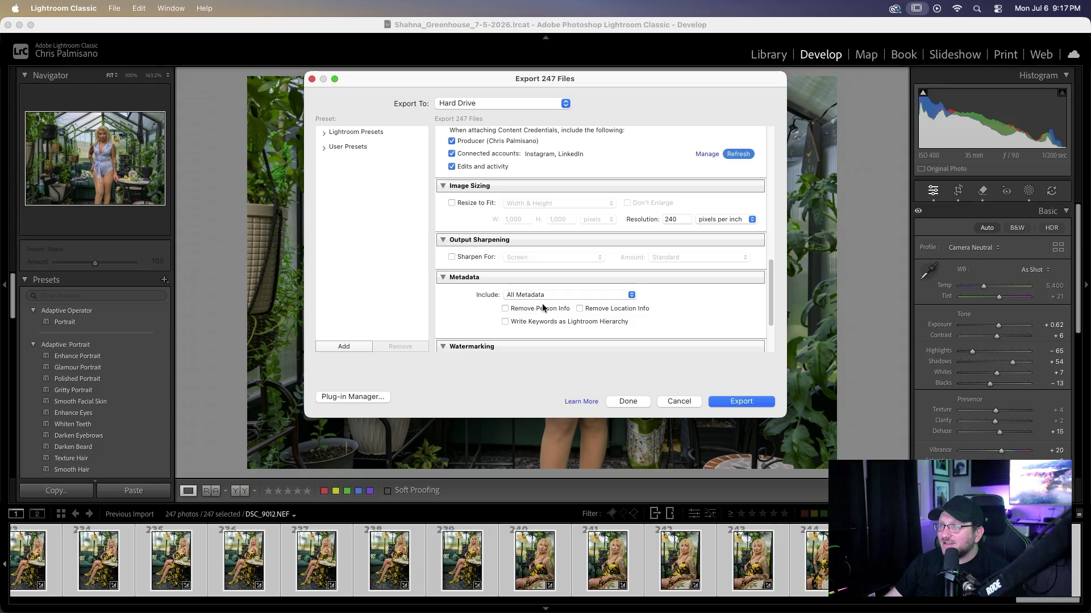
pyautogui.click(718, 400)
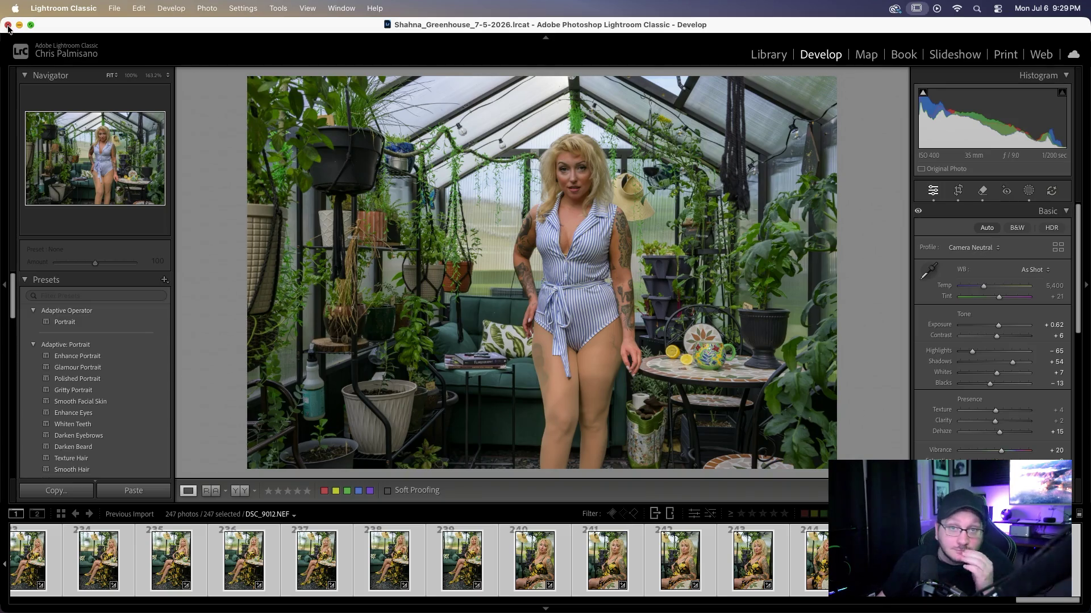
# - Close Lightroom Classic's window and confirm quitting
pyautogui.click(8, 27)
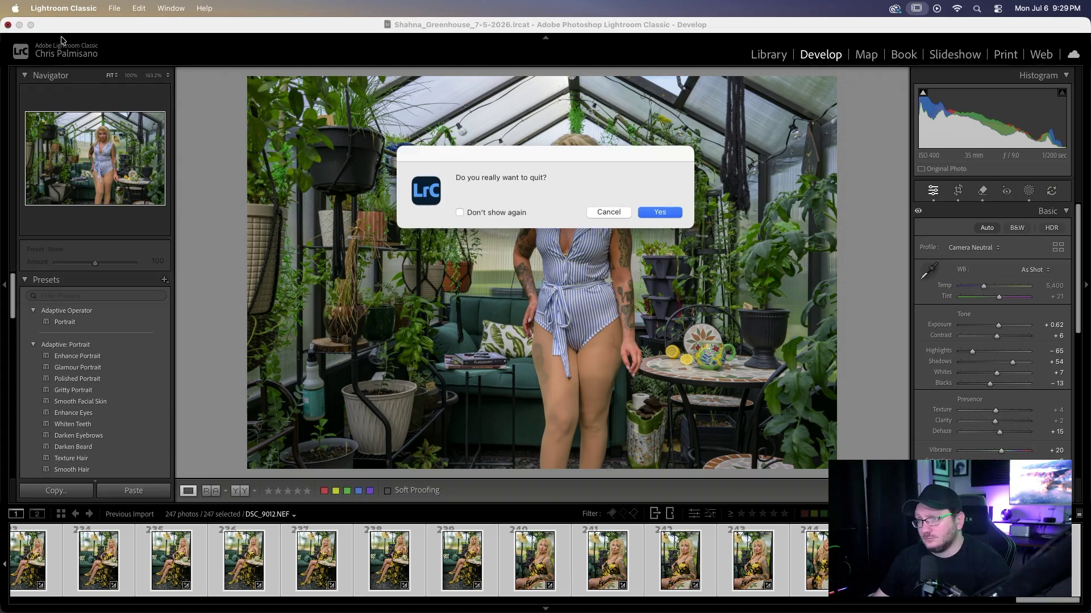
pyautogui.click(661, 219)
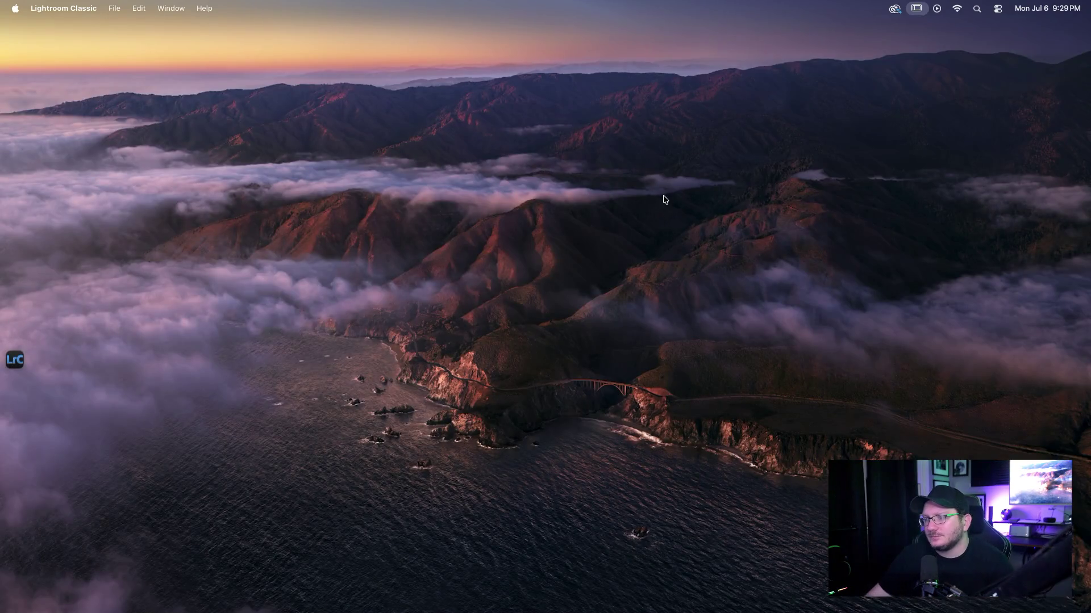
# - Launch Lightroom, allow local-network access, dismiss What's New, and browse the client album
pyautogui.moveTo(494, 610)
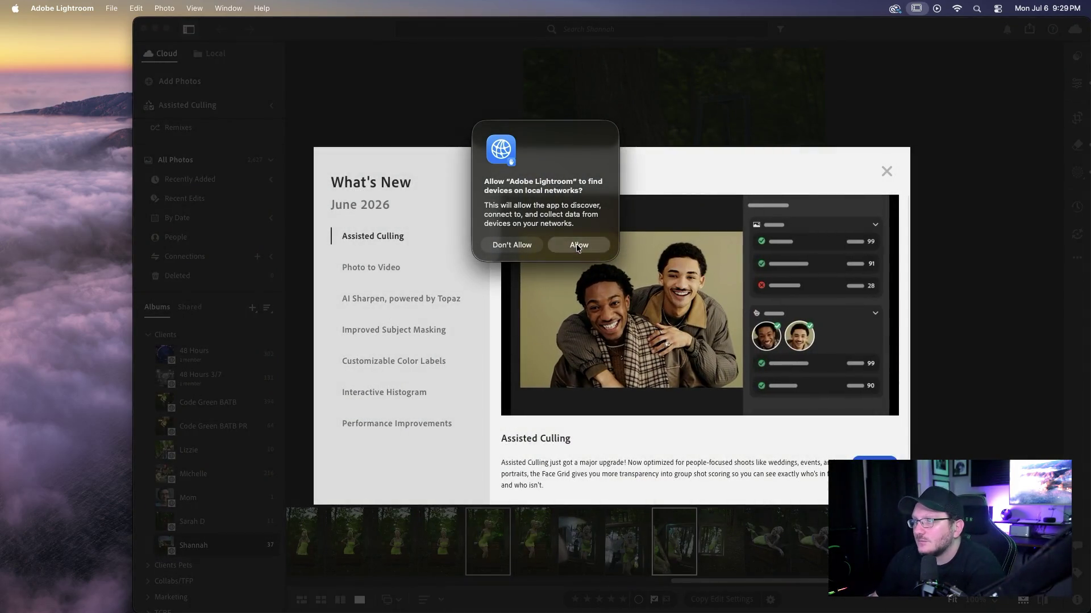
pyautogui.click(579, 245)
pyautogui.click(886, 171)
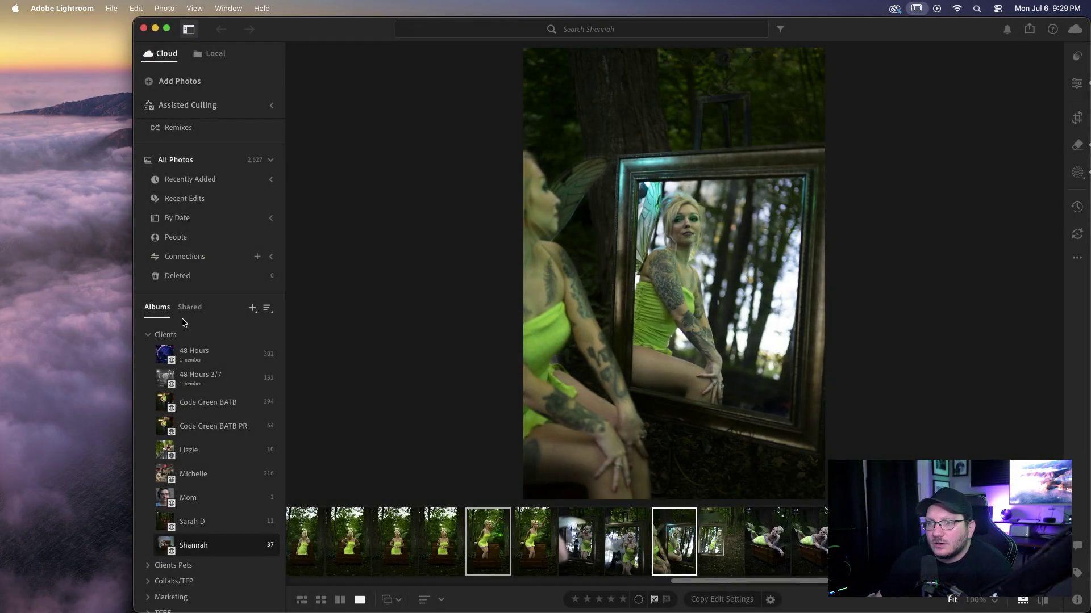
pyautogui.scroll(-1, 165, 504)
pyautogui.scroll(-1, 165, 504)
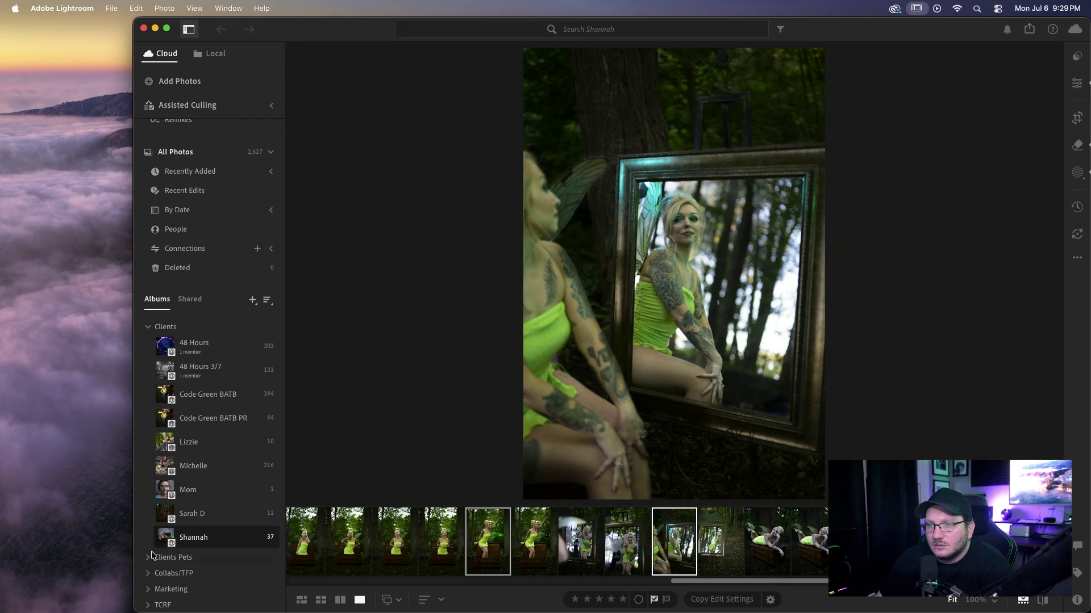
pyautogui.scroll(1, 160, 525)
pyautogui.scroll(-1, 159, 525)
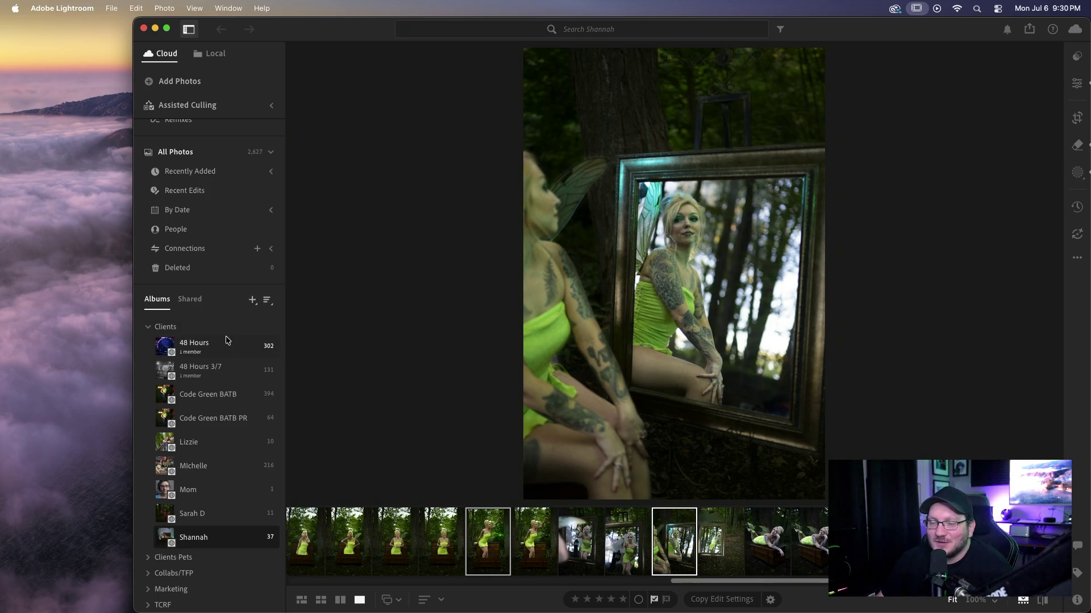
pyautogui.click(251, 302)
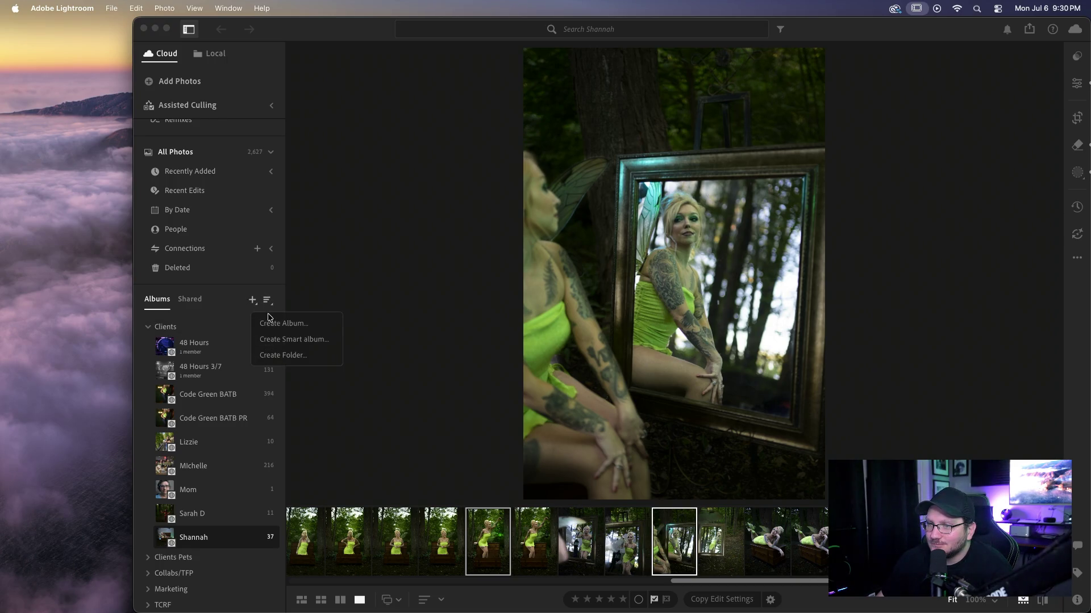
# - Create an album titled with the client's name in Clients and open it
pyautogui.click(272, 322)
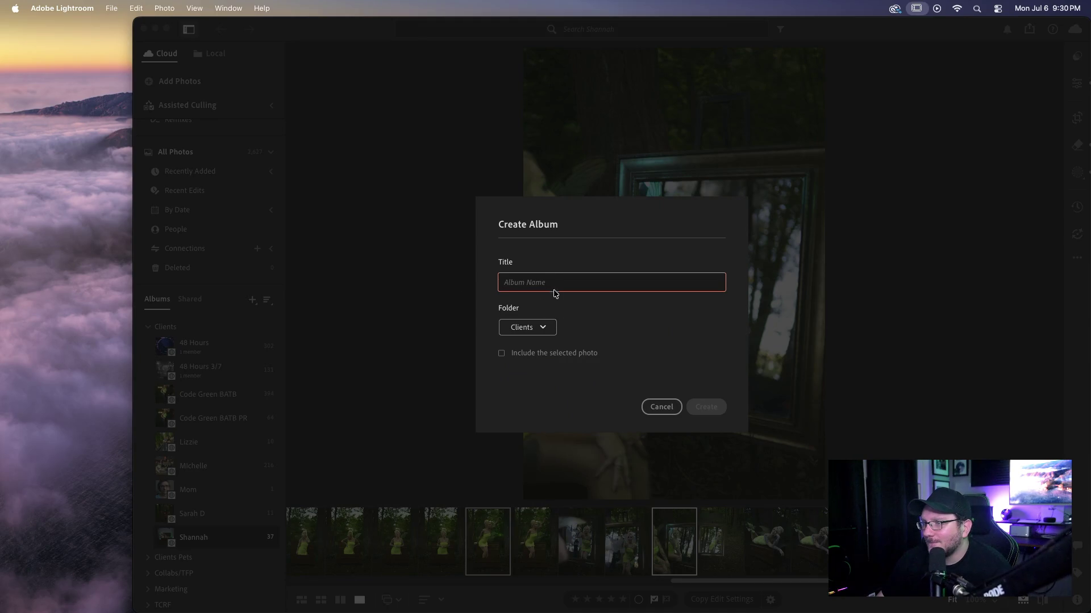
pyautogui.write('Sha')
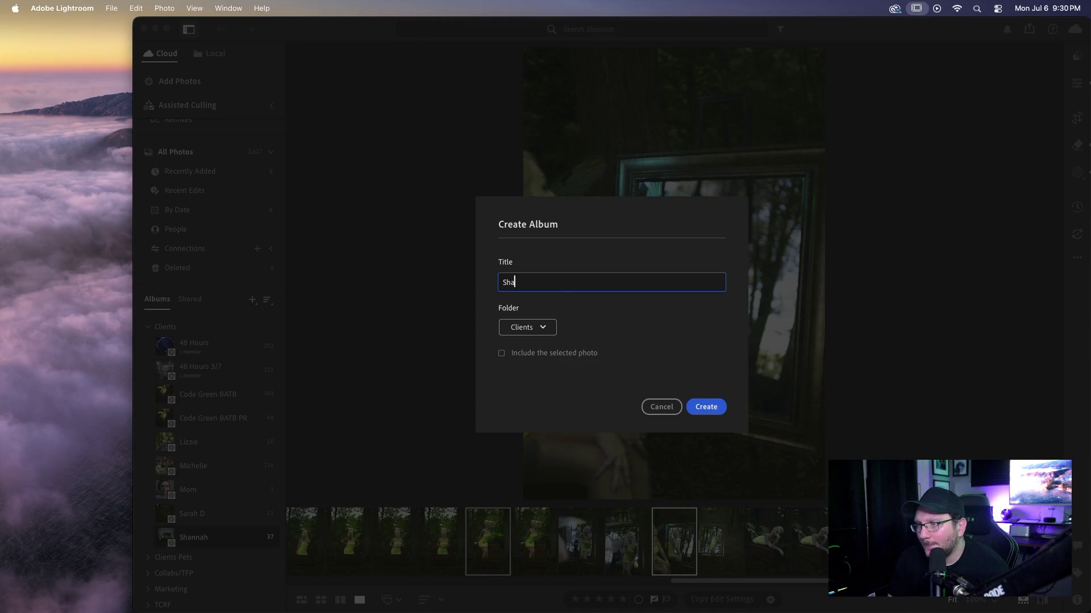
pyautogui.write('hna')
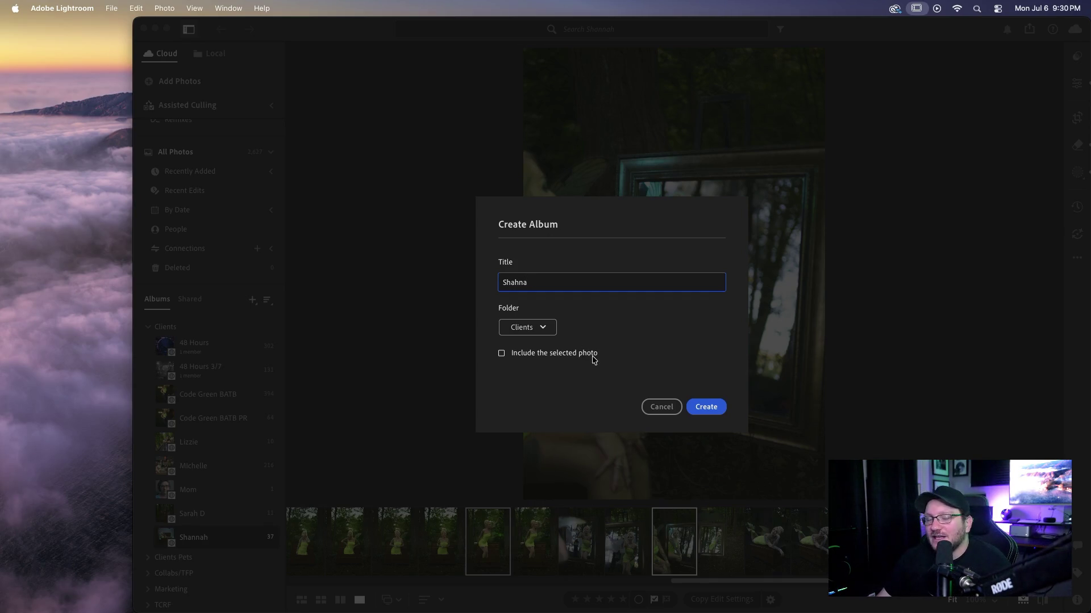
pyautogui.click(694, 409)
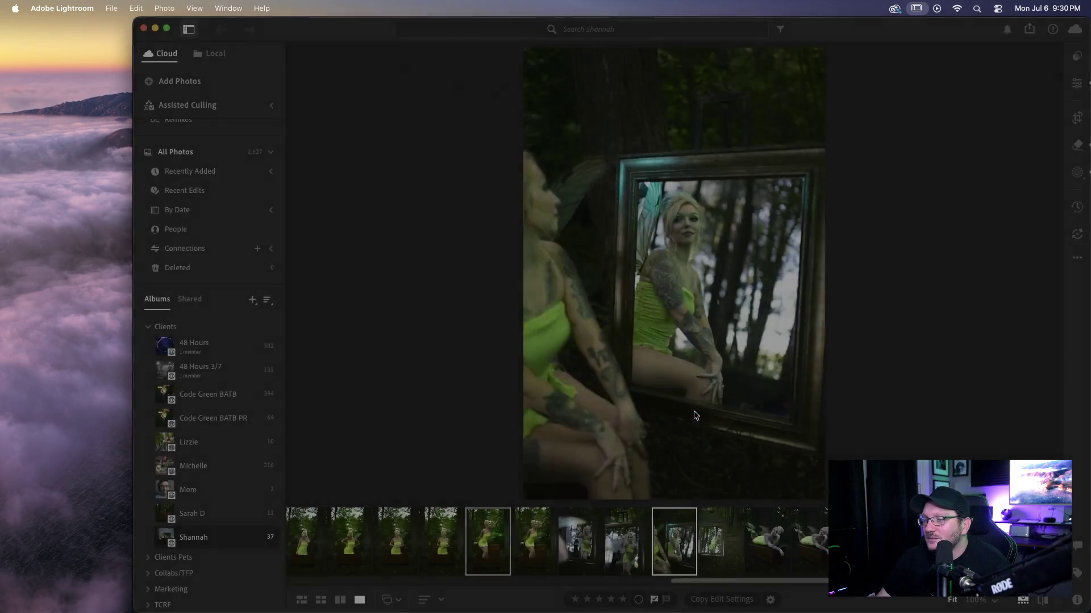
pyautogui.click(204, 535)
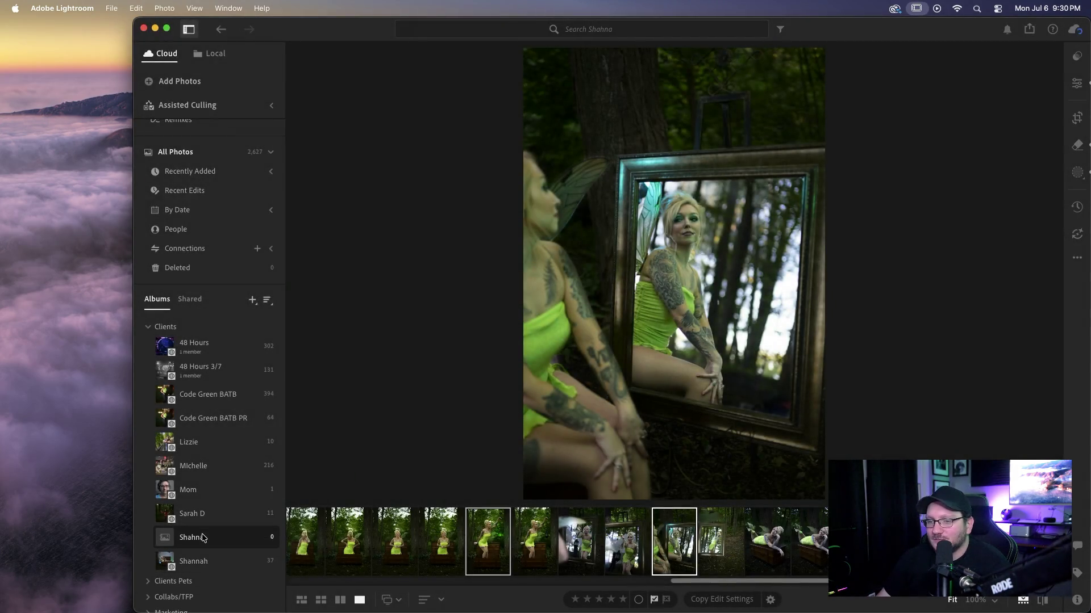
# - In Add Photos, browse the work drive to Green House > Proof Gallery > Final Gallery
pyautogui.click(669, 382)
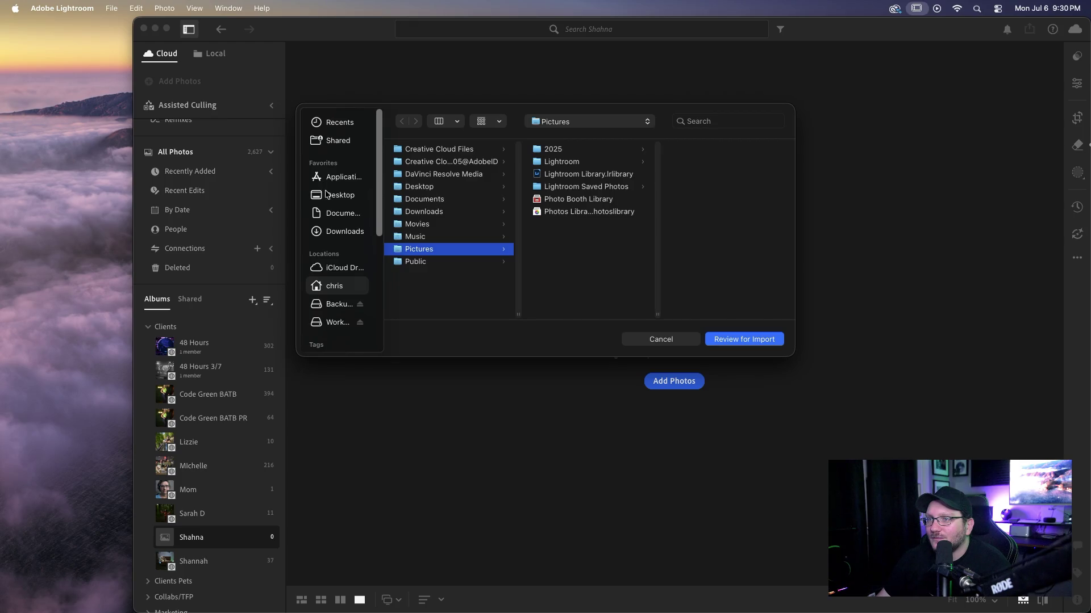
pyautogui.click(334, 323)
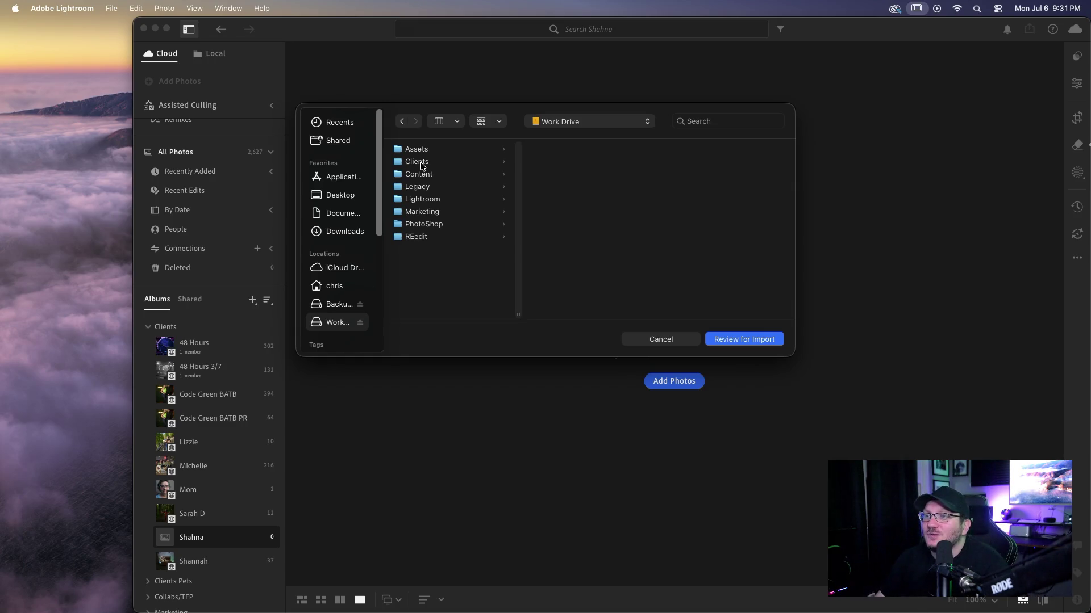
pyautogui.click(421, 175)
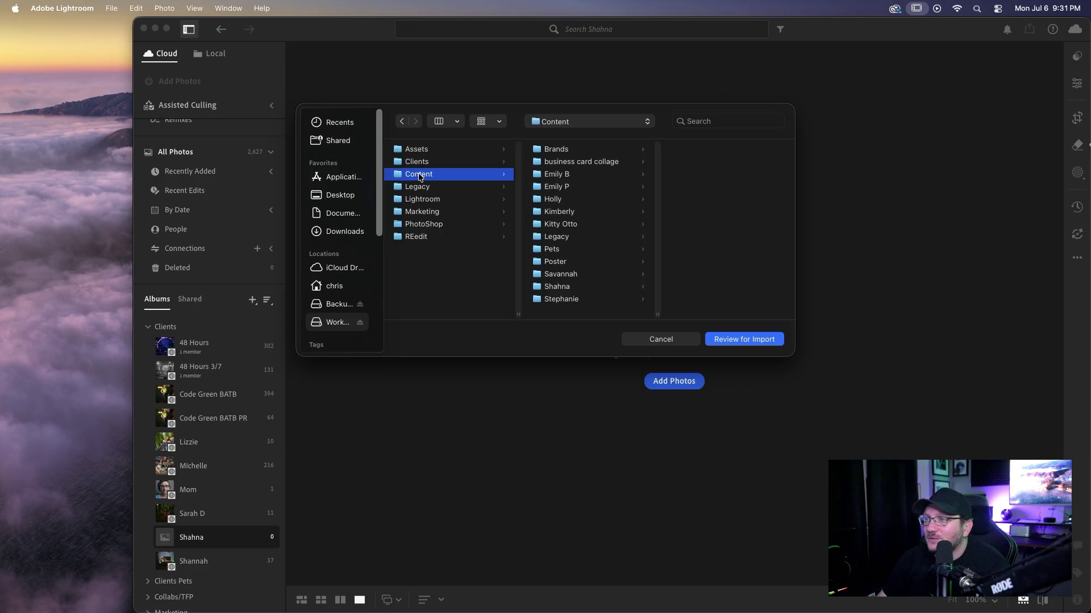
pyautogui.click(566, 290)
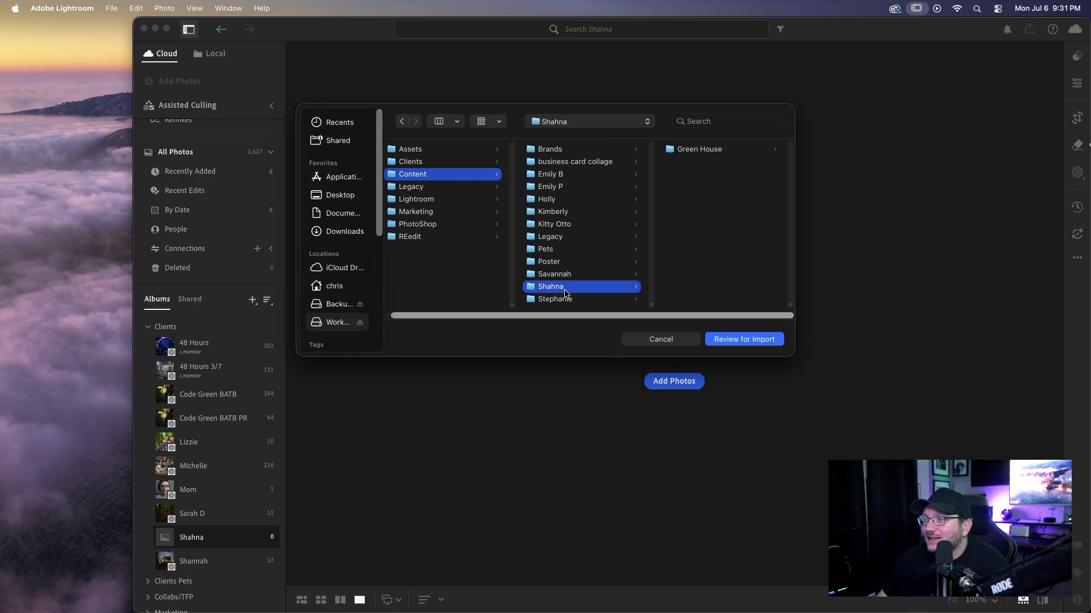
pyautogui.click(721, 147)
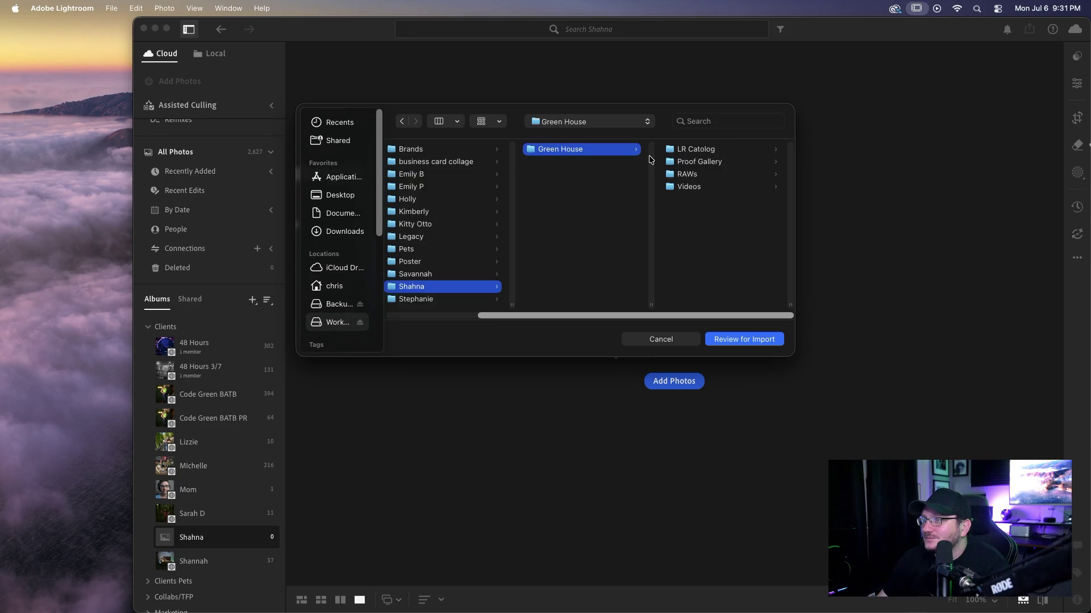
pyautogui.click(701, 164)
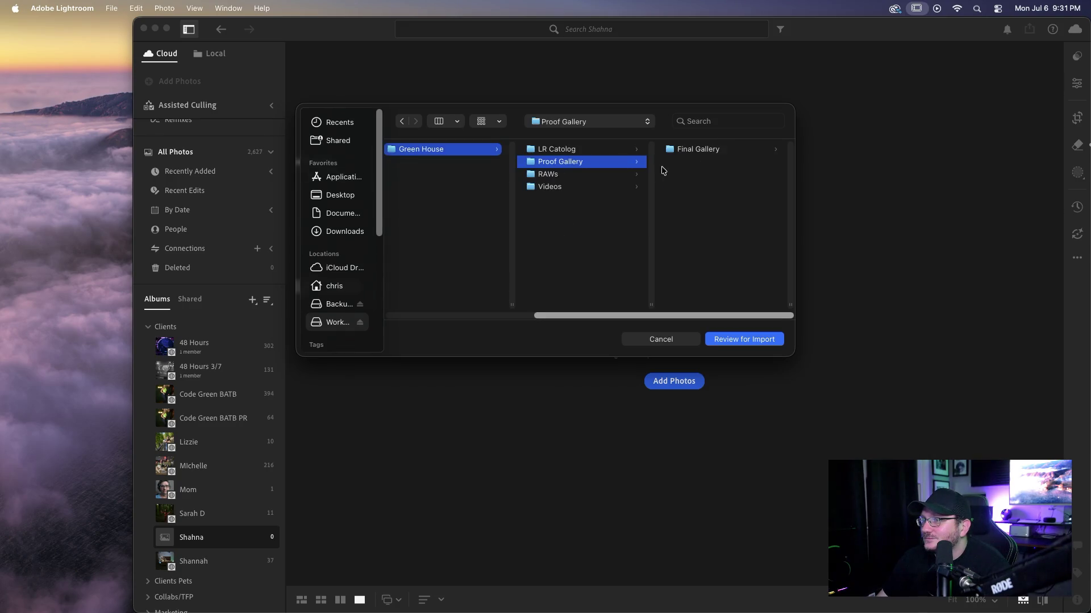
pyautogui.click(690, 150)
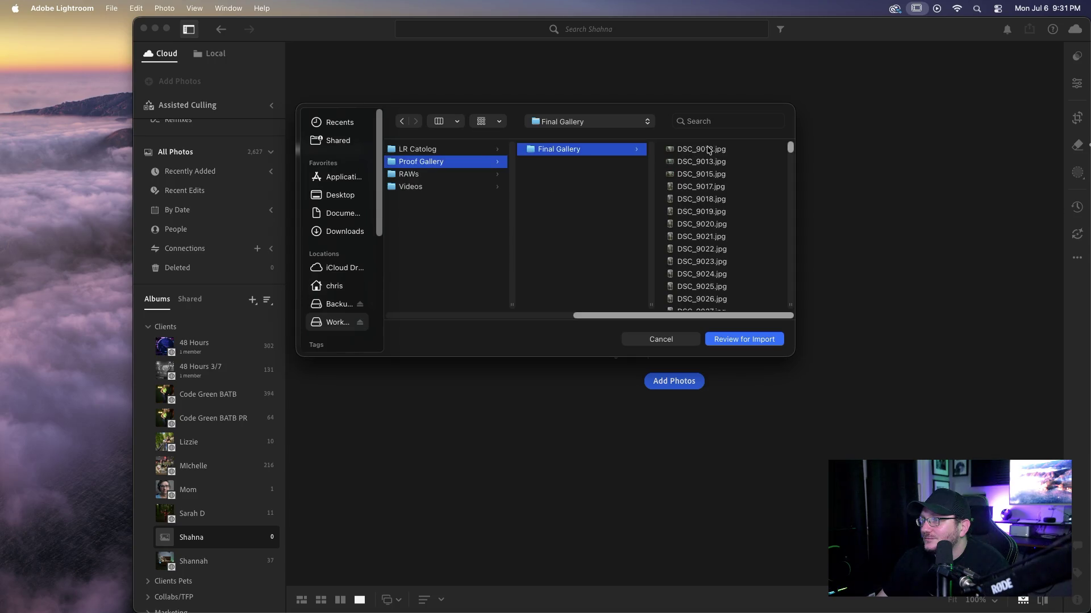
# - Select all 247 Final Gallery JPEGs, review them, and add them to the album
pyautogui.moveTo(667, 150); pyautogui.dragTo(746, 441)
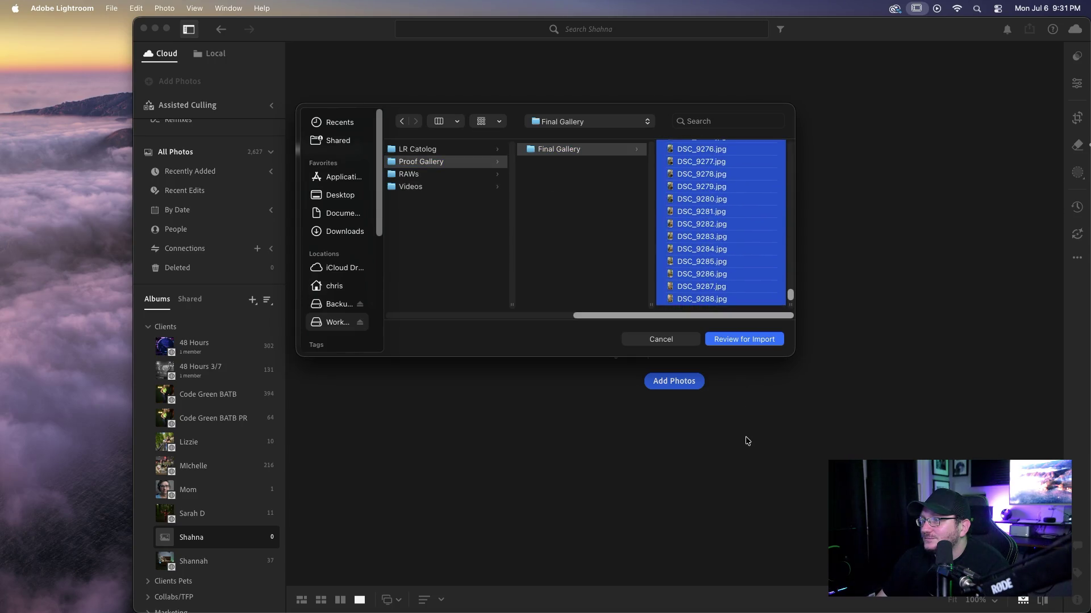
pyautogui.click(742, 340)
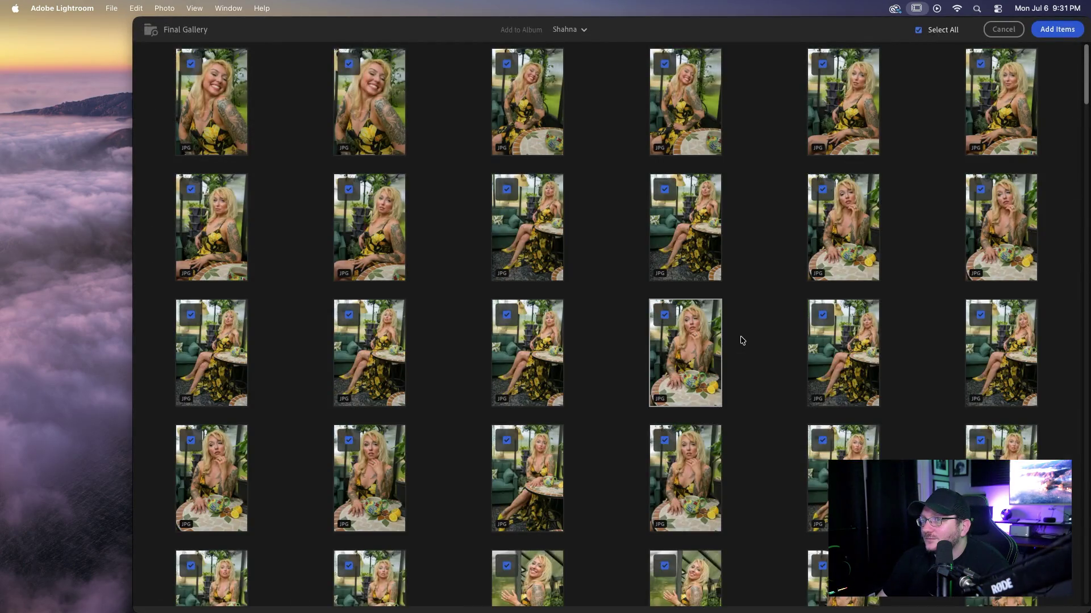
pyautogui.click(1048, 32)
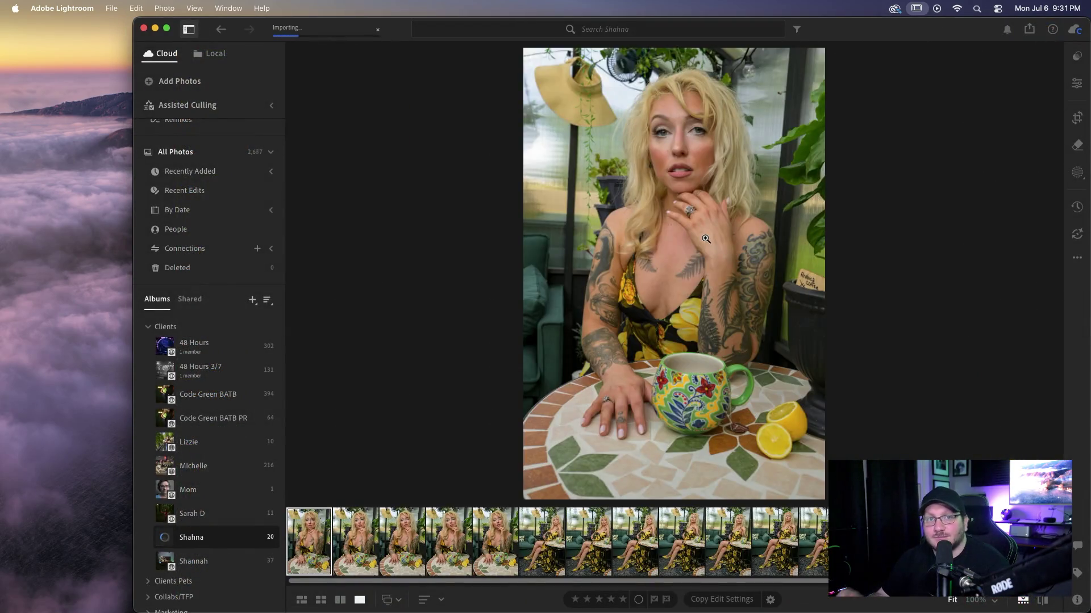
# - Reverse the album's capture-date sort order, then minimize Lightroom
pyautogui.click(433, 601)
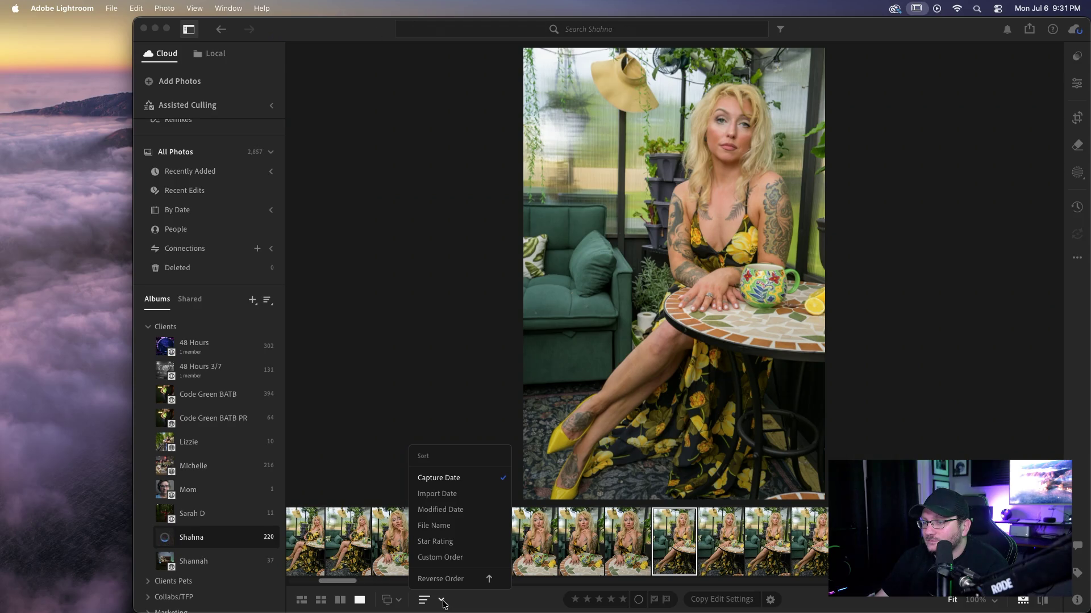
pyautogui.click(443, 579)
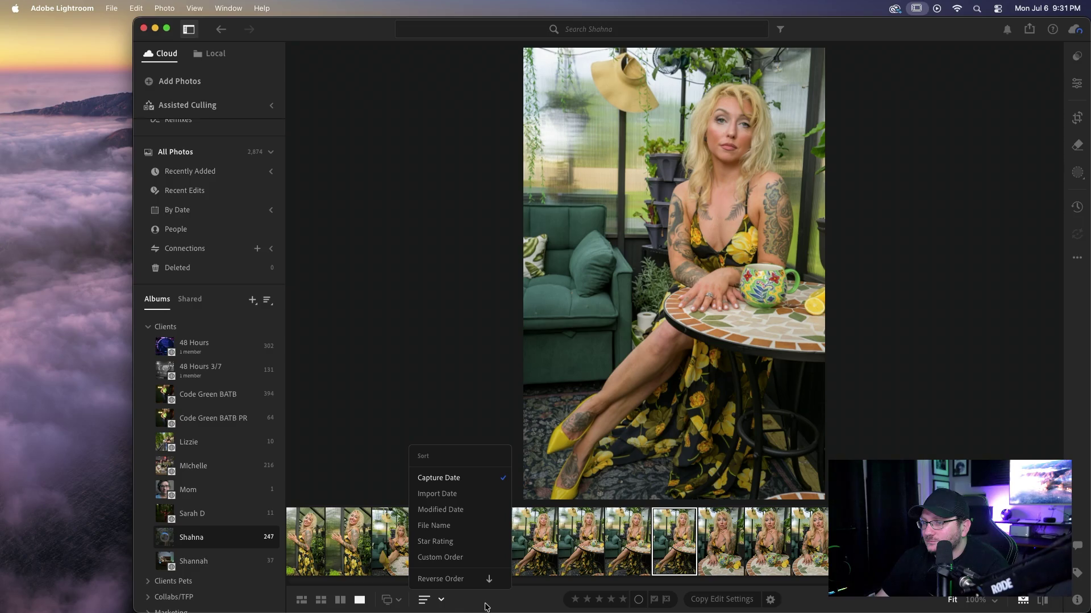
pyautogui.click(448, 477)
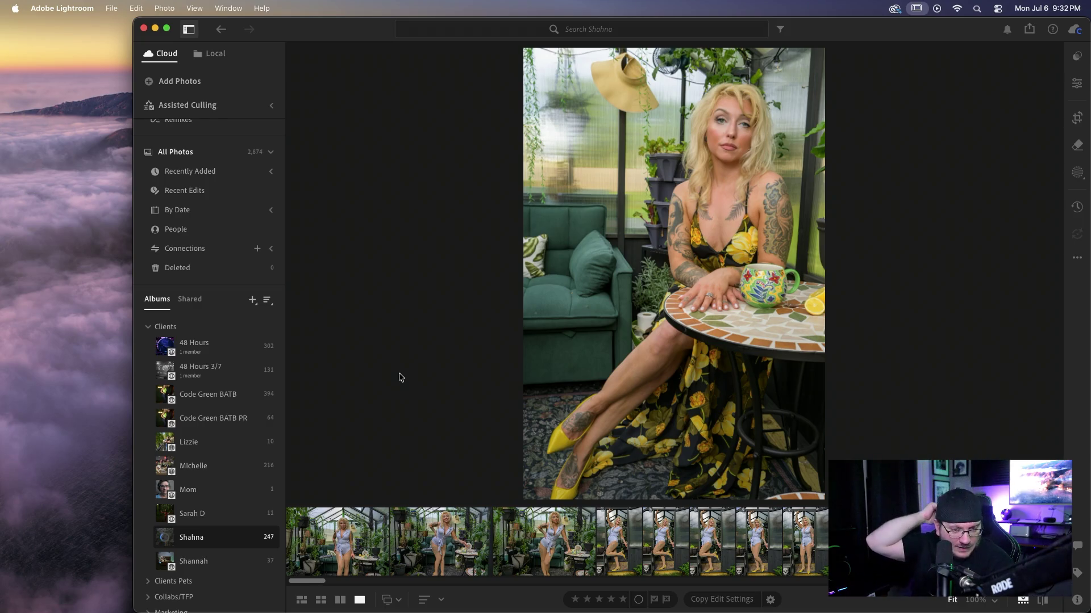
pyautogui.press('Right')
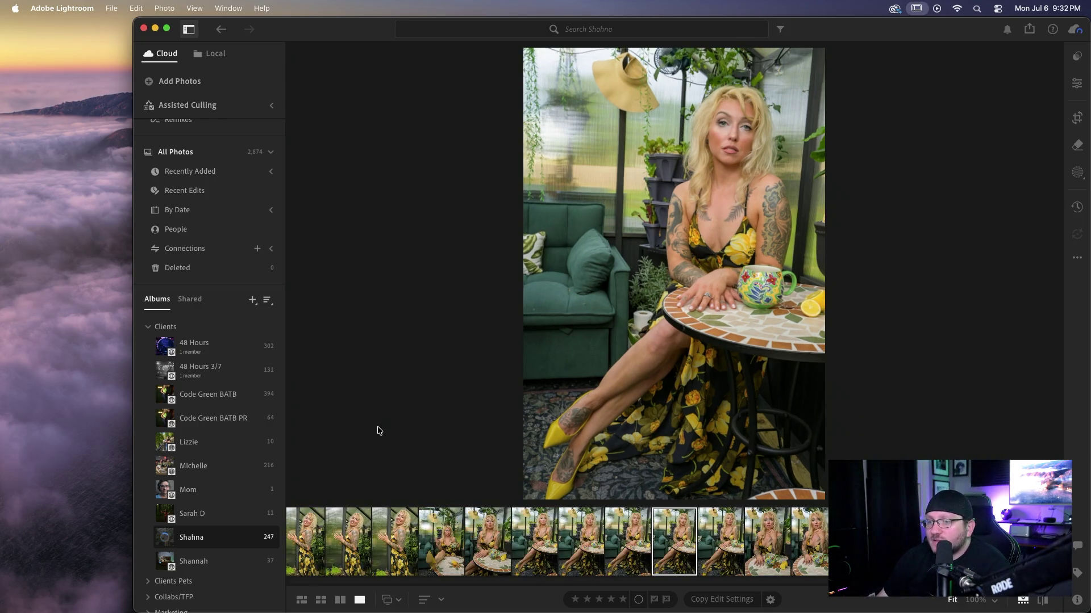
pyautogui.click(155, 29)
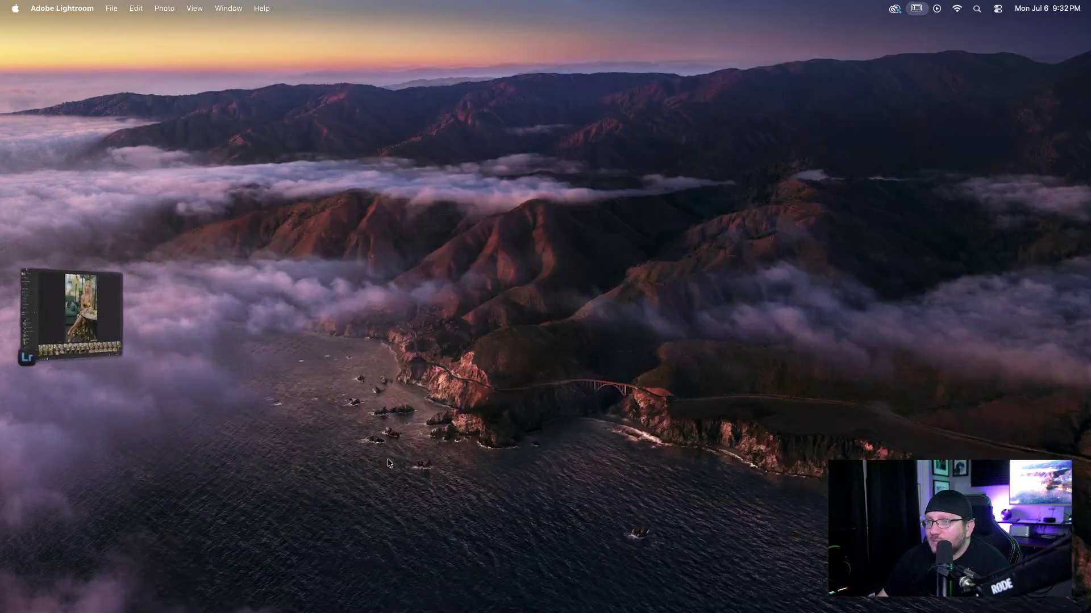
# - In Finder, open Work Drive > Content > client folder > Green House > Videos
pyautogui.moveTo(435, 602)
pyautogui.click(368, 595)
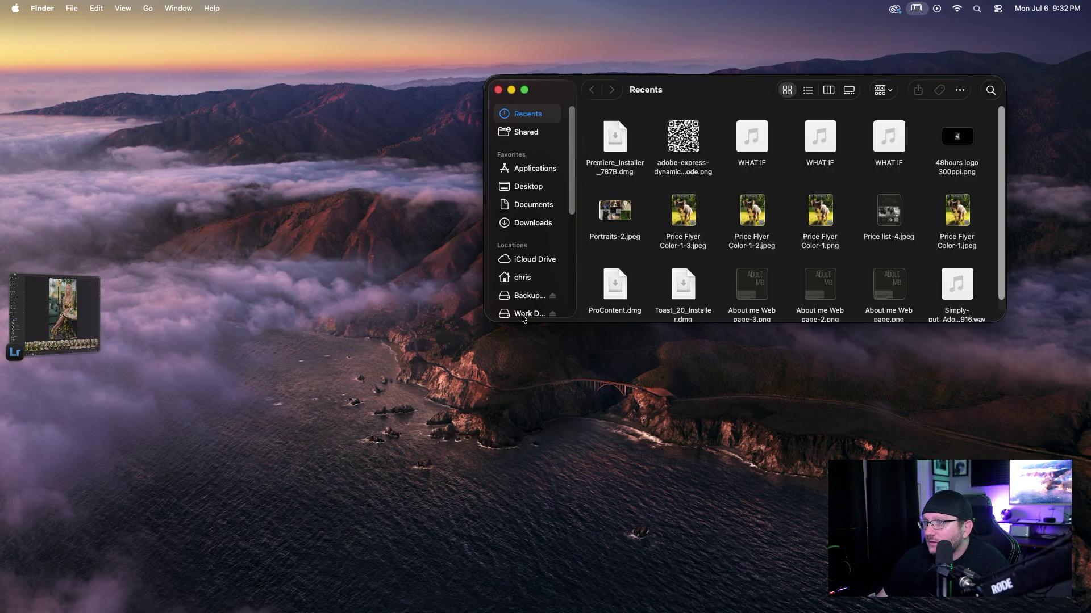
pyautogui.click(523, 314)
pyautogui.click(747, 139)
pyautogui.doubleClick(746, 139)
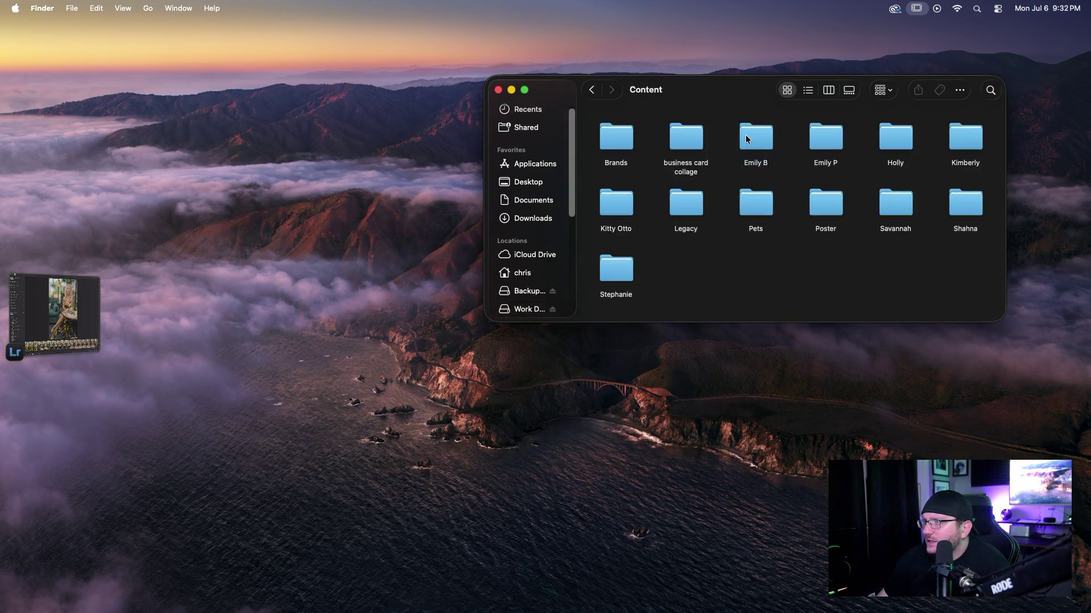
pyautogui.click(962, 203)
pyautogui.doubleClick(961, 204)
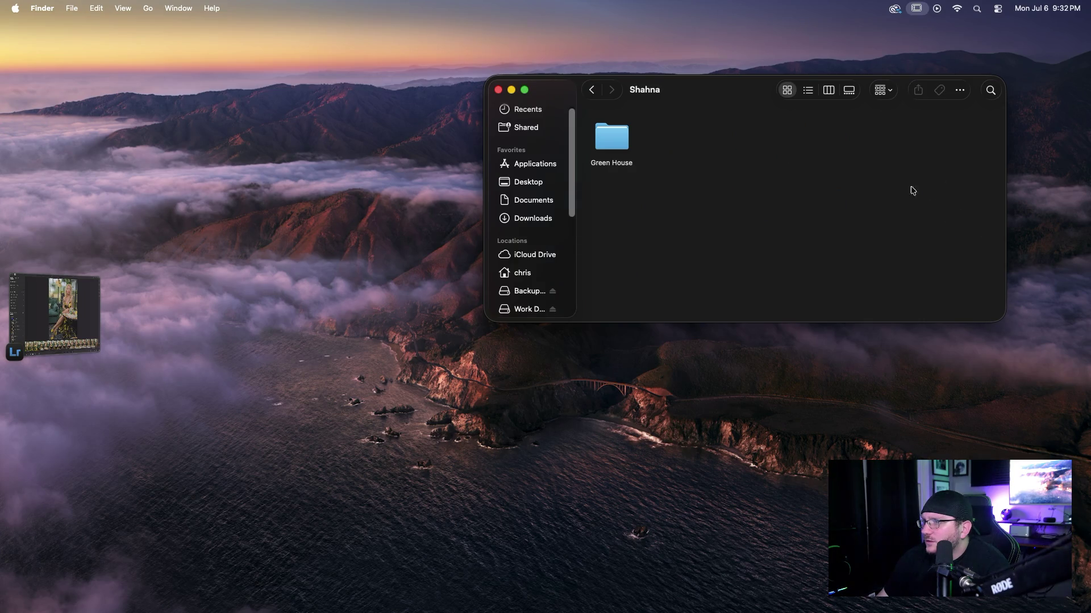
pyautogui.doubleClick(610, 138)
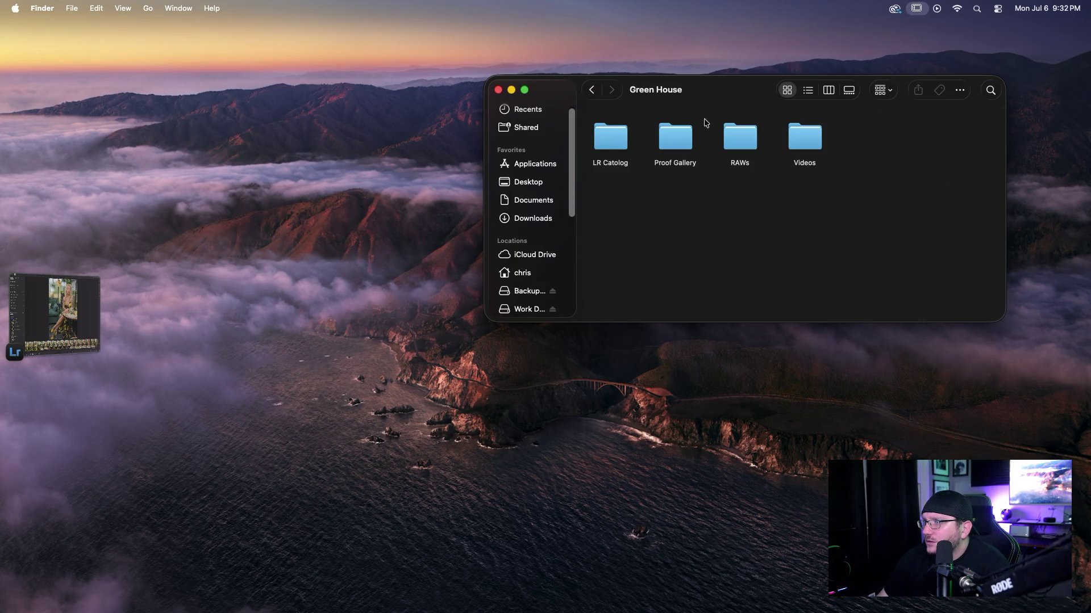
pyautogui.doubleClick(821, 146)
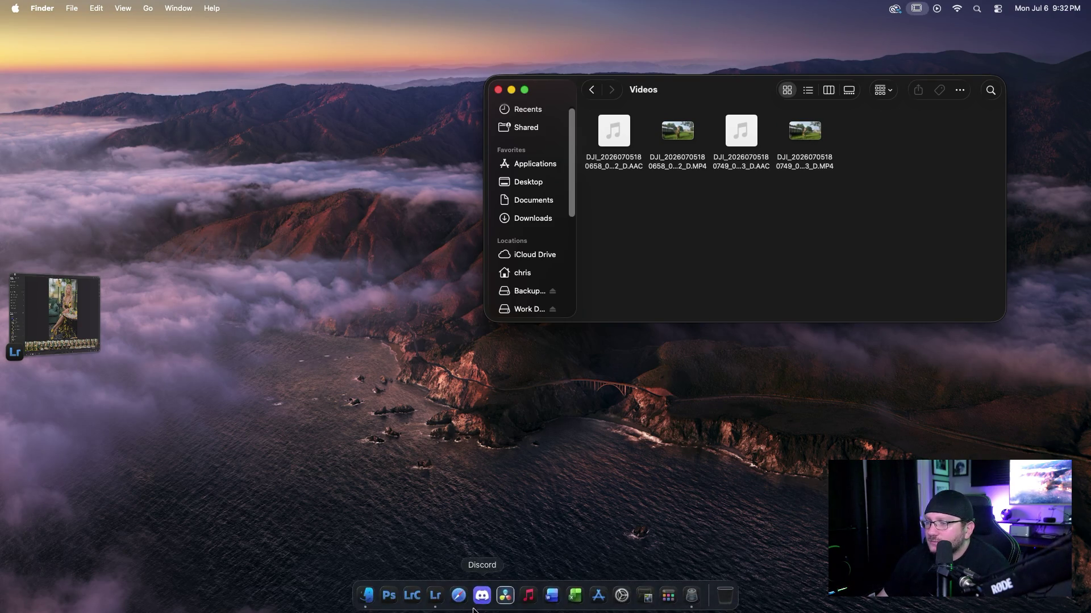
pyautogui.click(503, 597)
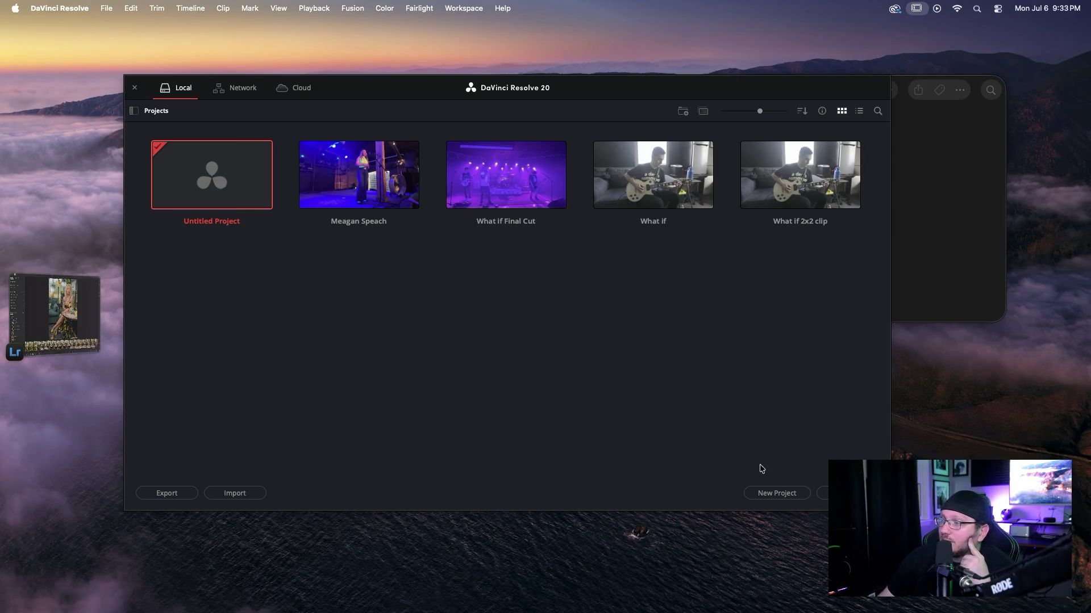
# - Start a new DaVinci Resolve project and enter the client's name as its title
pyautogui.click(767, 493)
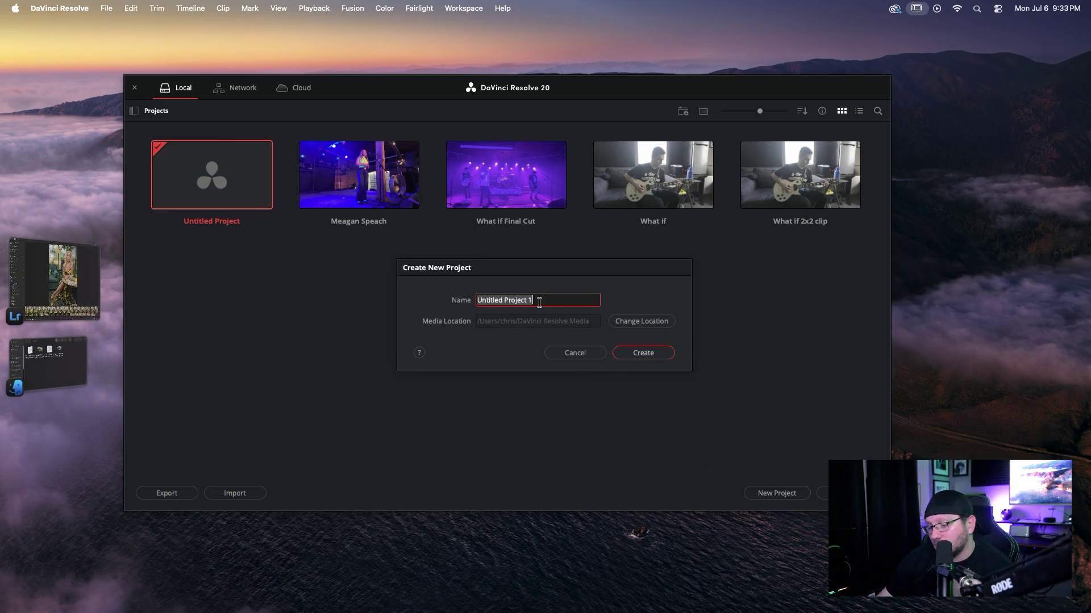
pyautogui.write('Shanha')
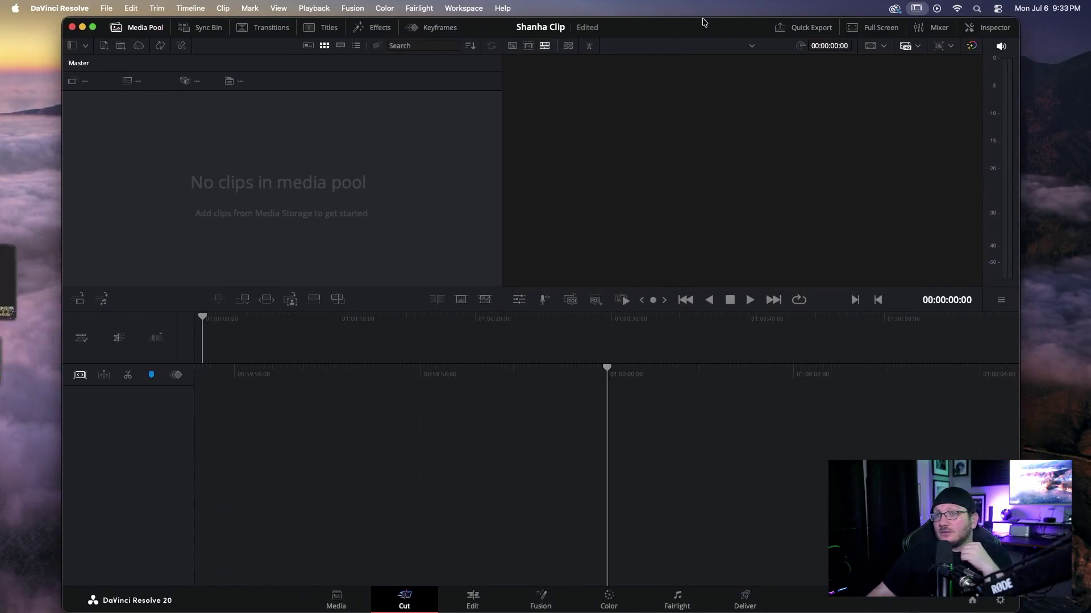
# - Enlarge the DaVinci Resolve window and place the Finder Videos window beside it
pyautogui.moveTo(707, 33); pyautogui.dragTo(649, 33)
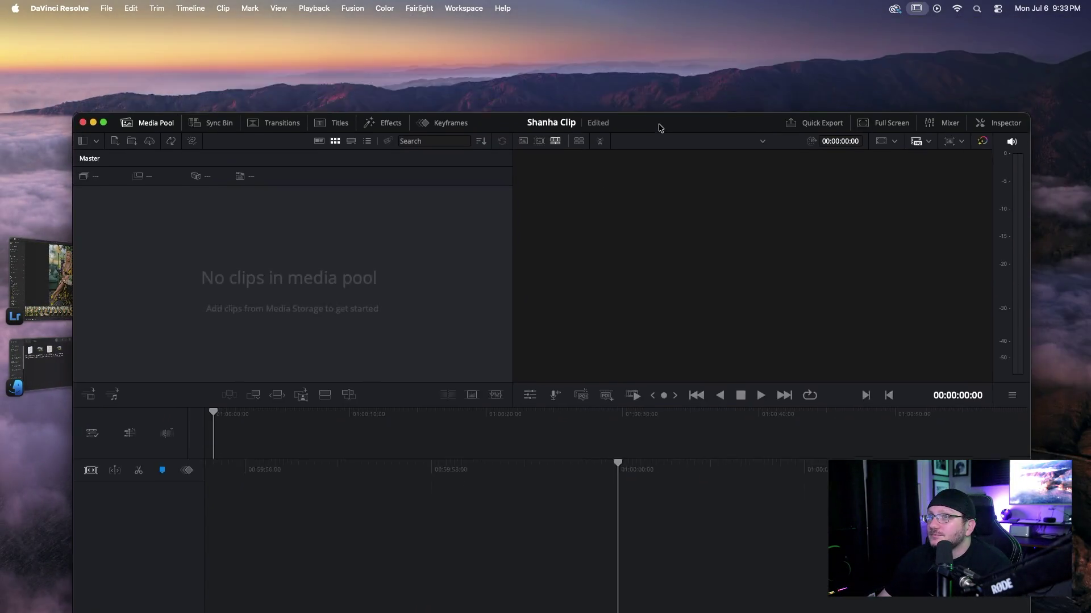
pyautogui.doubleClick(650, 33)
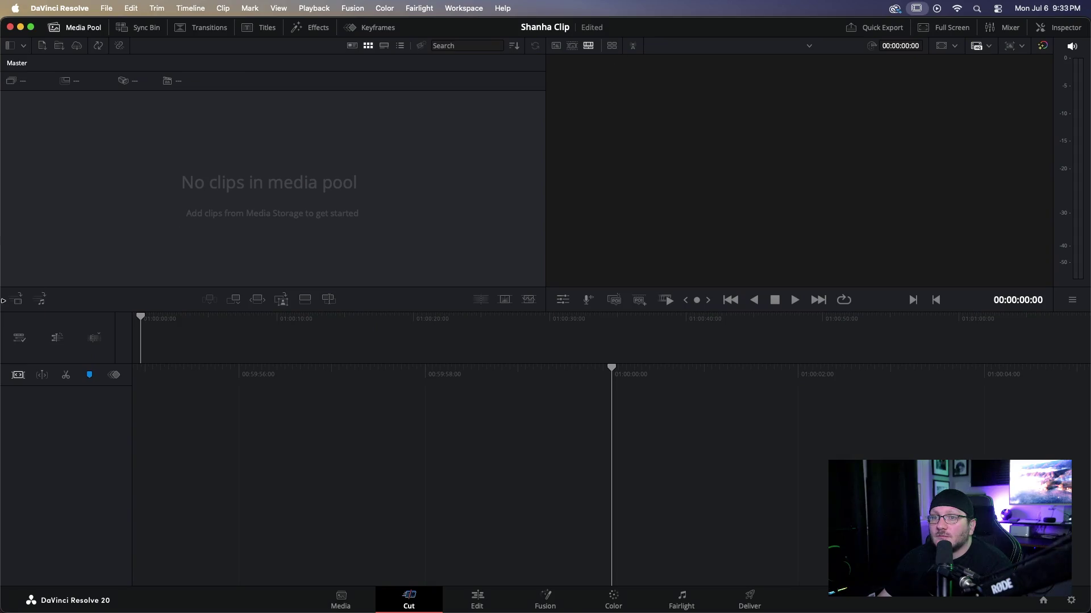
pyautogui.click(49, 370)
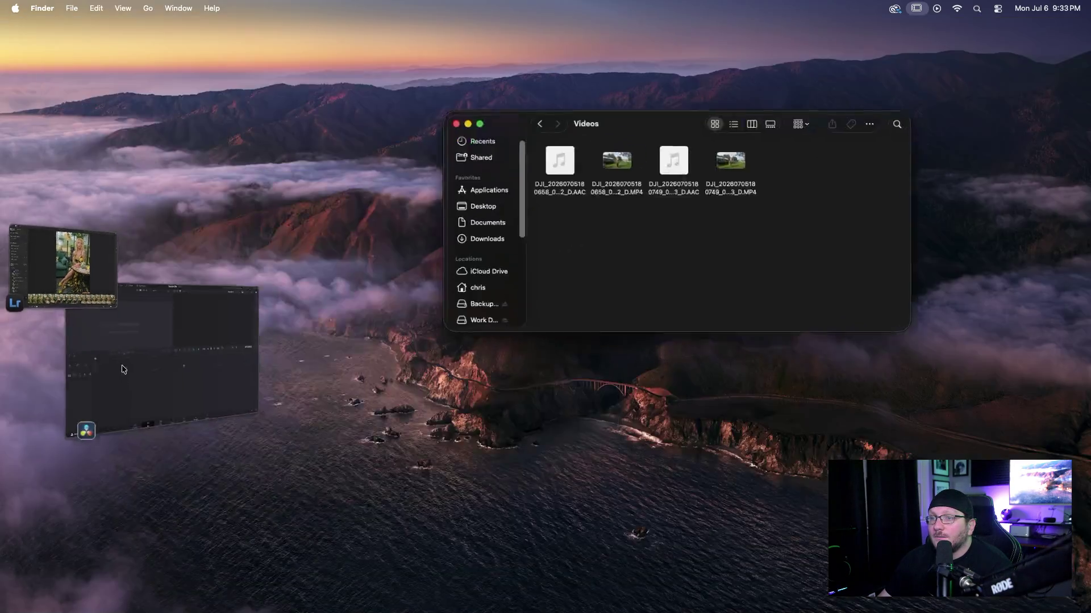
pyautogui.click(72, 370)
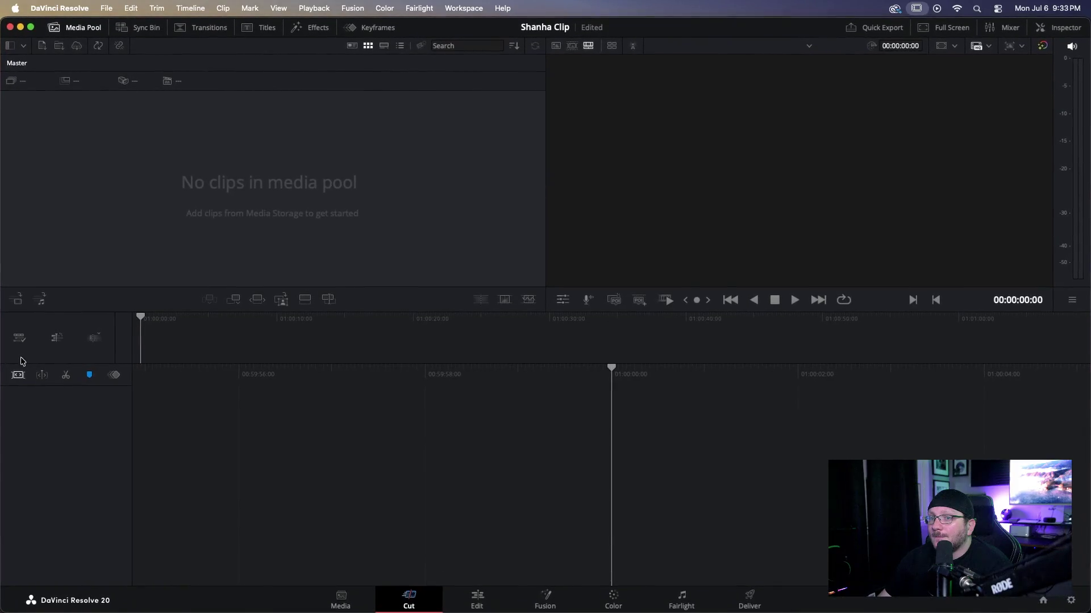
pyautogui.moveTo(34, 364); pyautogui.dragTo(250, 320)
# - Import the DJI drone MP4, change the project to 29.970 fps, and place it on Timeline 1
pyautogui.moveTo(577, 310); pyautogui.dragTo(201, 176)
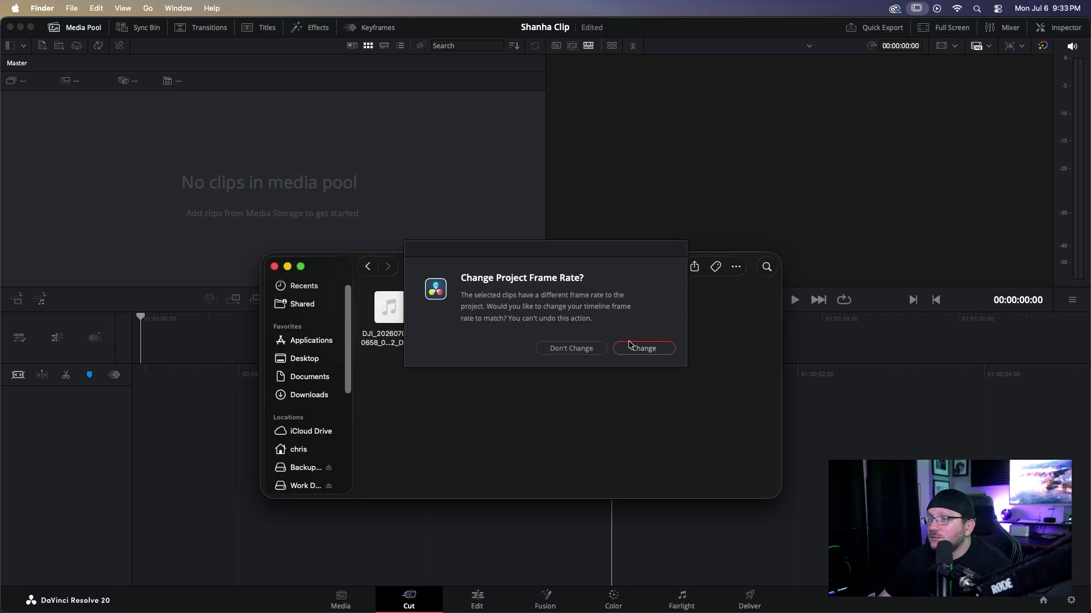
pyautogui.click(629, 346)
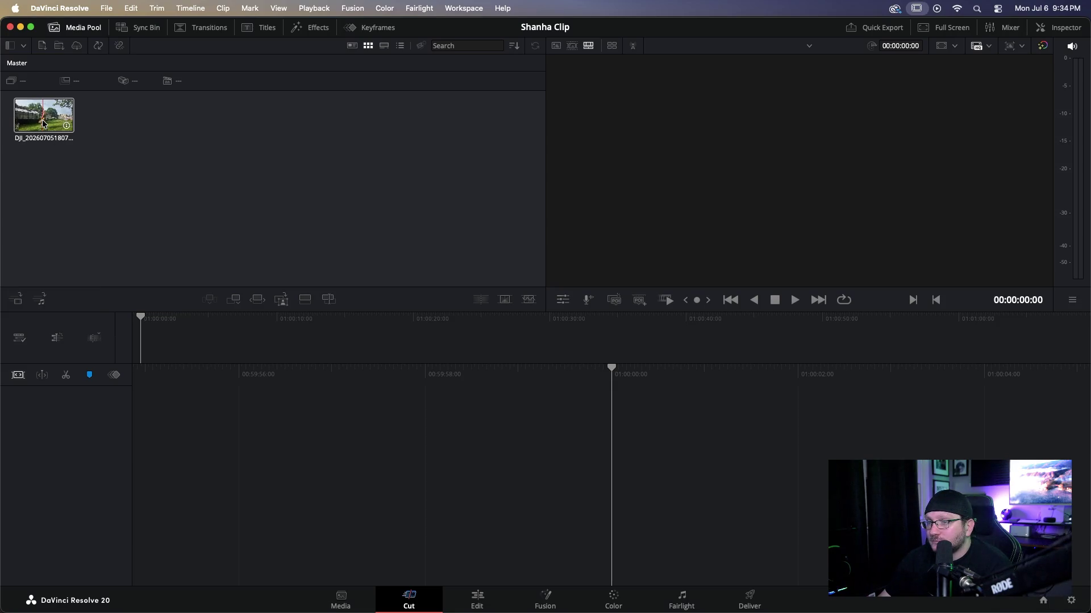
pyautogui.moveTo(43, 122); pyautogui.dragTo(483, 482)
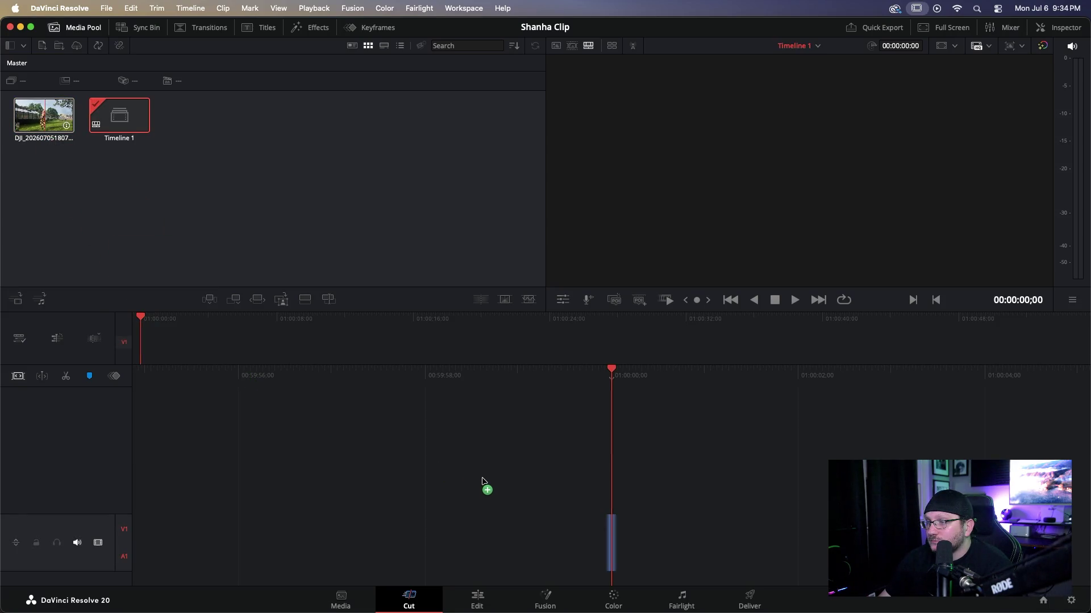
pyautogui.moveTo(483, 481)
pyautogui.mouseDown()
pyautogui.moveTo(569, 456)
pyautogui.moveTo(629, 549)
pyautogui.mouseUp()
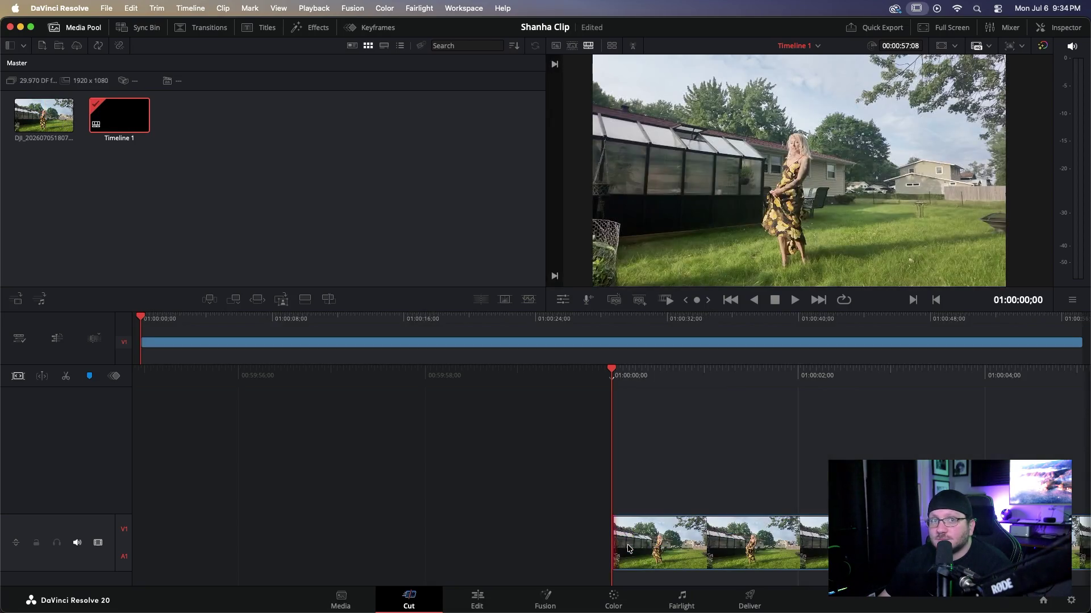